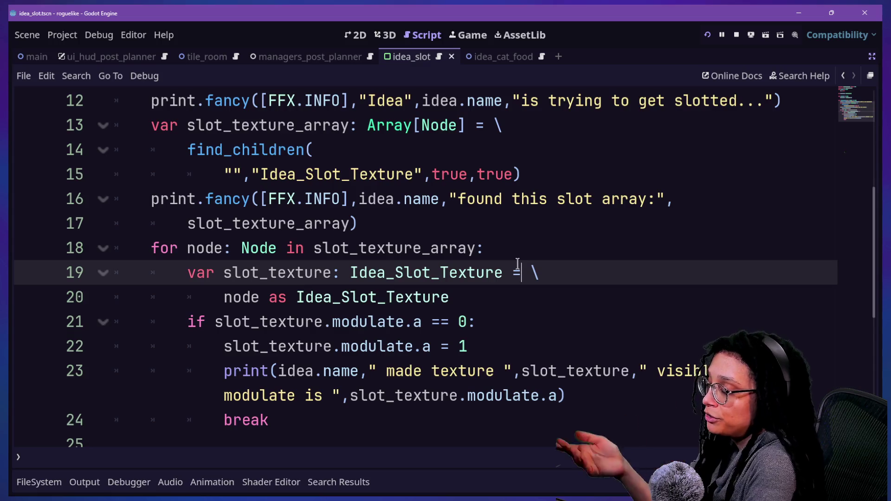
Review the slot texture cast and alpha assignment lines inside the slot loop.
key("Up")
key("Up")
key("Up")
key("Down")
key("Down")
key("Down")
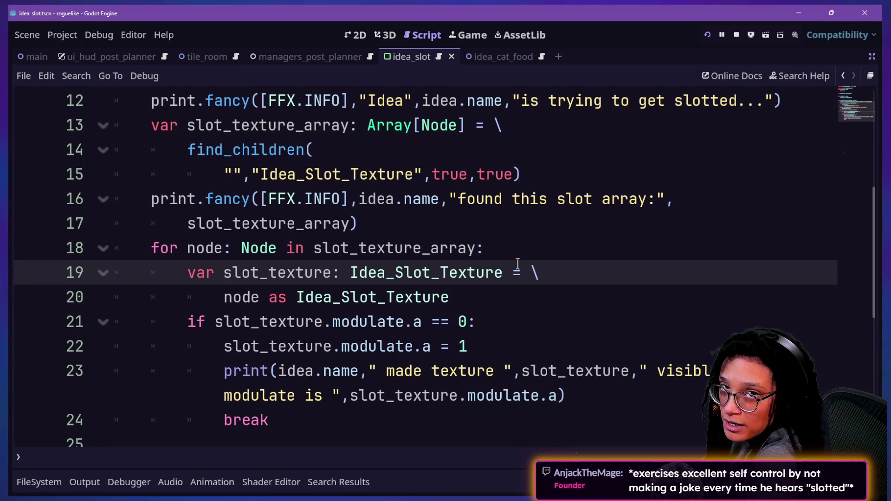
key("Down")
key("Down")
key("Up")
key("Up")
key("Down")
key("Down")
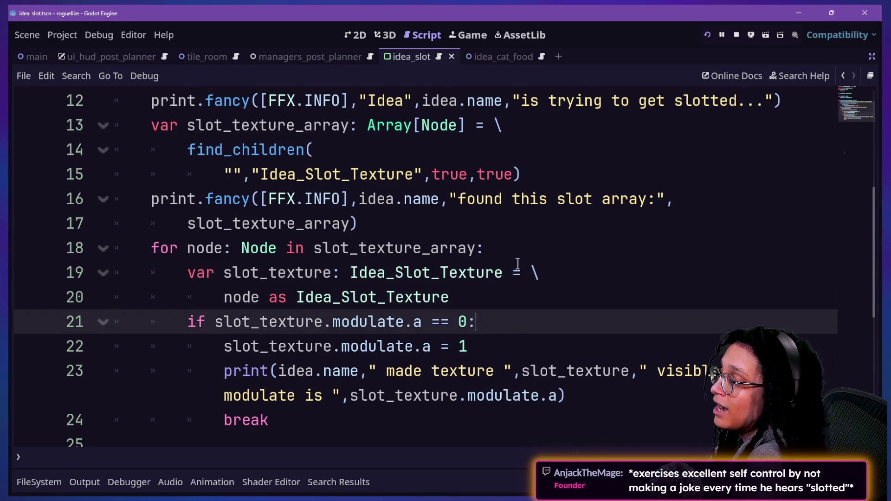
key("Up")
key("Up")
key("Down")
key("Up")
key("Up")
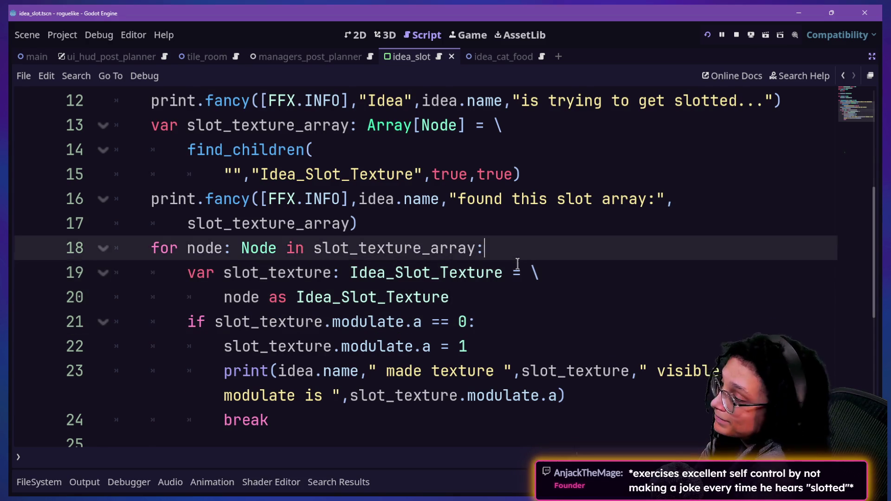
key("Down")
key("Down")
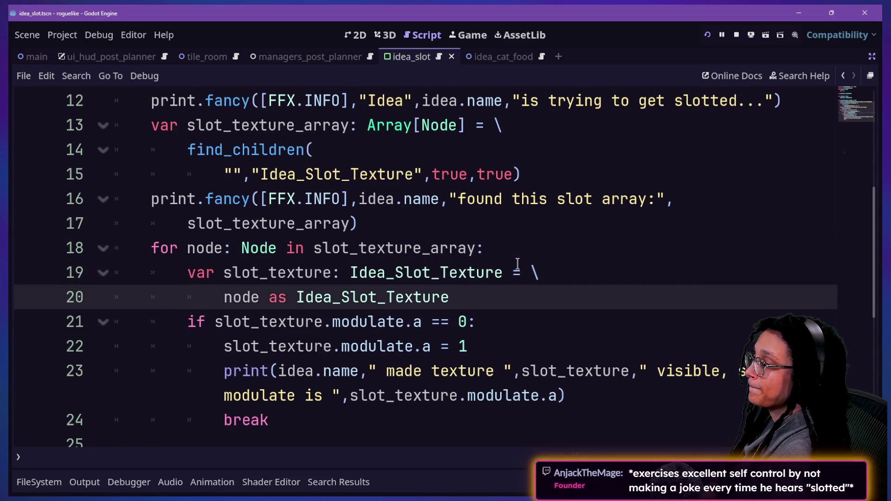
key("Down")
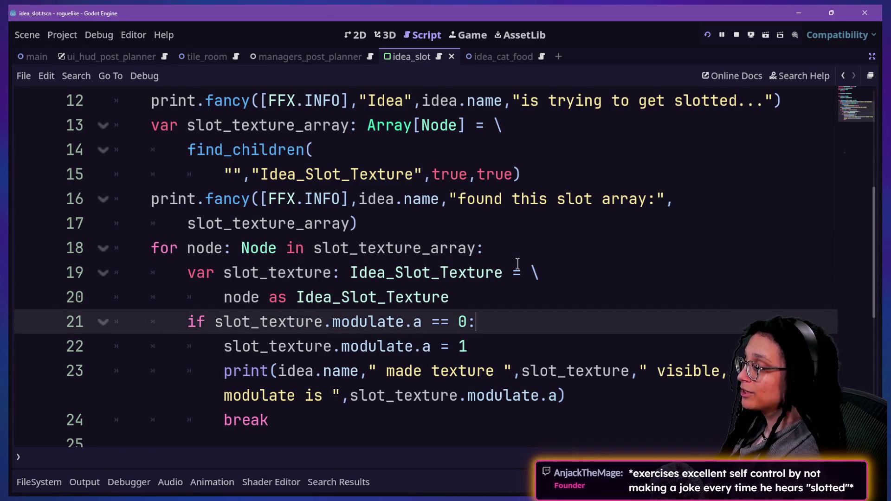
left_click_drag(485, 272, 612, 292)
left_click(612, 294)
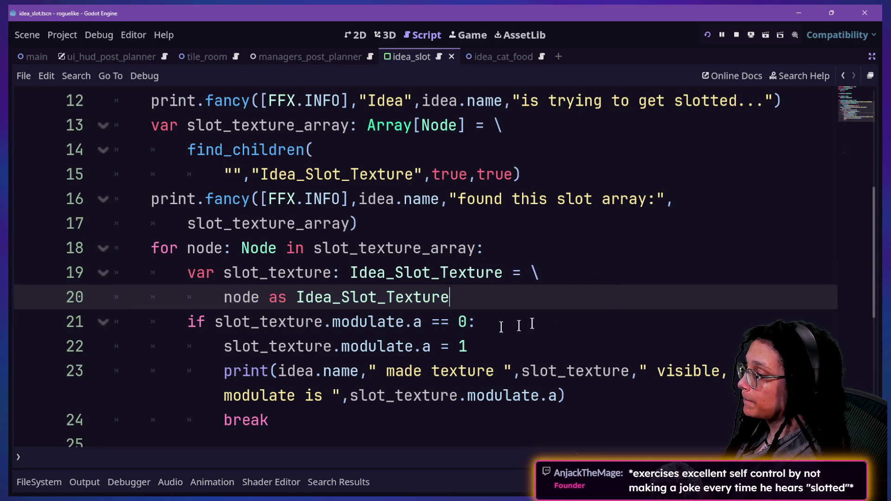
left_click(239, 297)
left_click(431, 297)
left_click(594, 303)
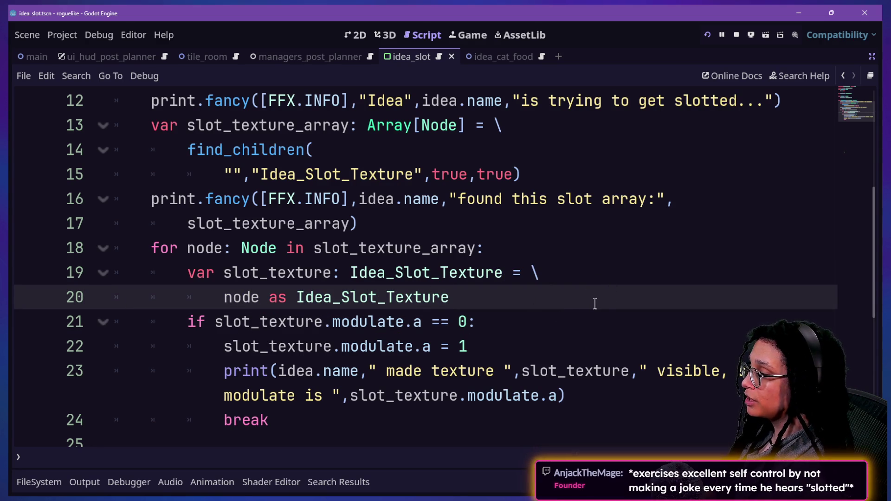
left_click(513, 321)
mouse_move(153, 322)
left_mouse_down()
mouse_move(191, 311)
mouse_move(469, 346)
left_mouse_up()
left_click(402, 322)
left_click(468, 346)
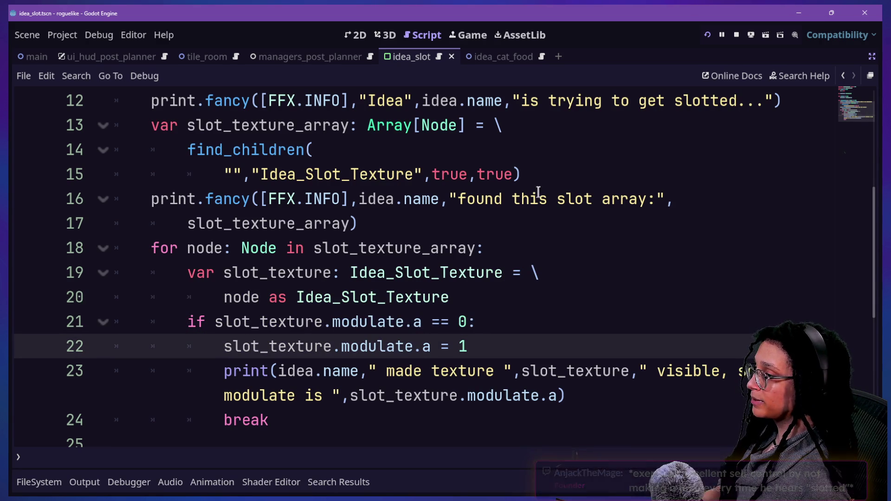
left_click_drag(332, 175, 357, 223)
left_click(349, 214)
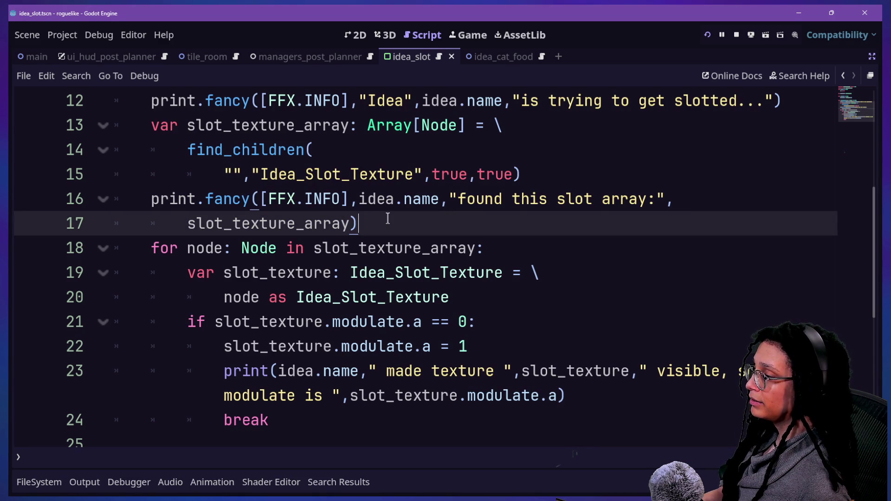
left_click(515, 287)
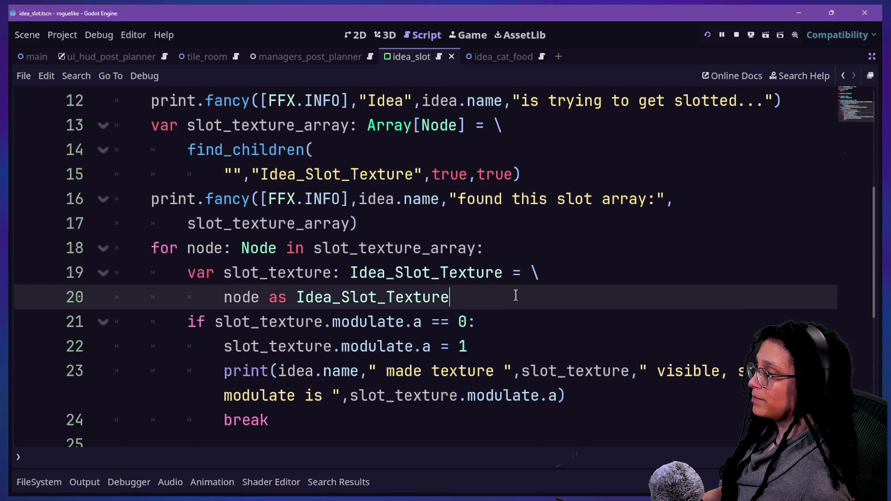
Paste the print.fancy line indented below the cast line, changing FFX.INFO to FFX.HIGHLIGHT.
key("Return")
key("ctrl+v")
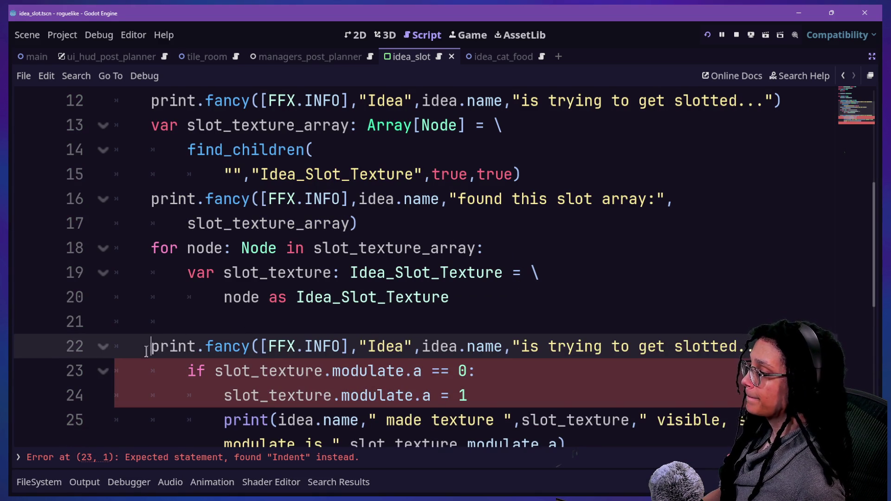
key("Tab")
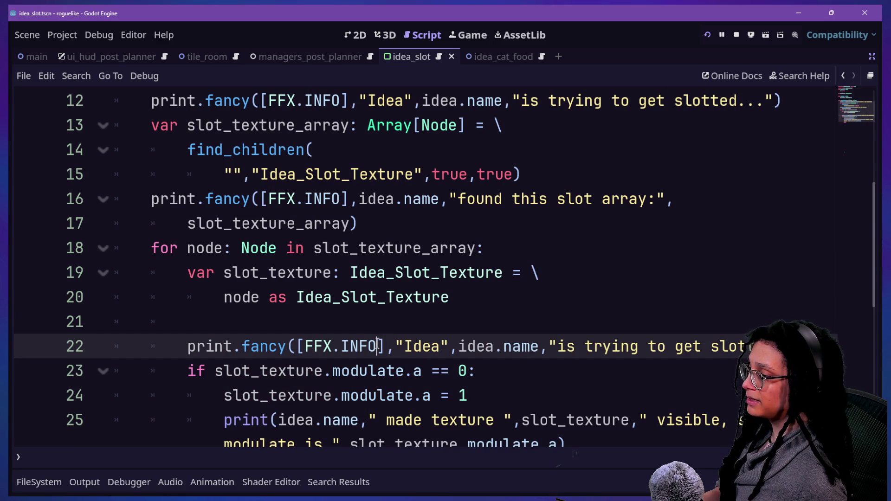
key("BackSpace")
key("BackSpace")
key("BackSpace")
type("HIGHLIGH")
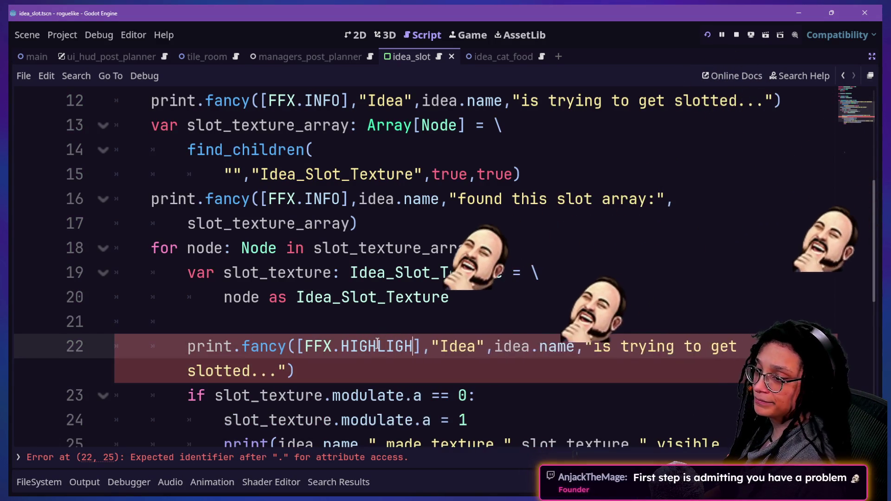
type("T")
key("Escape")
key("Up")
key("Up")
key("Up")
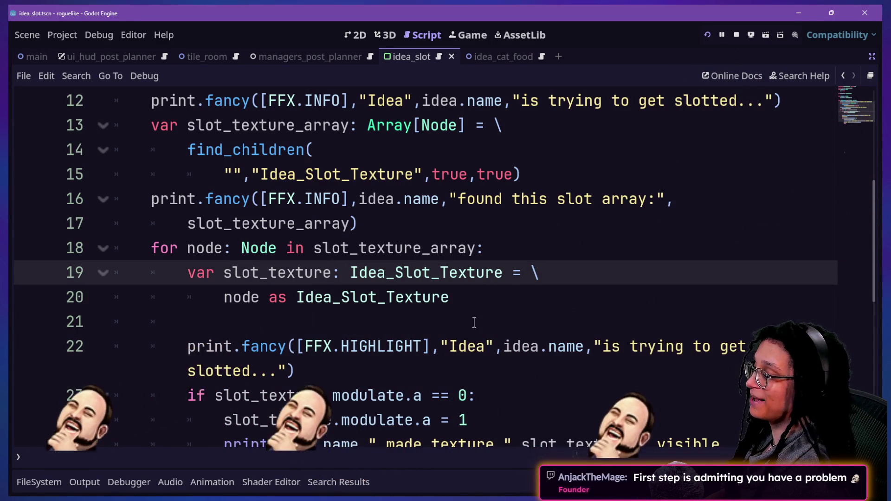
Split the print call onto two lines and add blank lines around the debug print and loop.
left_click(439, 346)
key("Return")
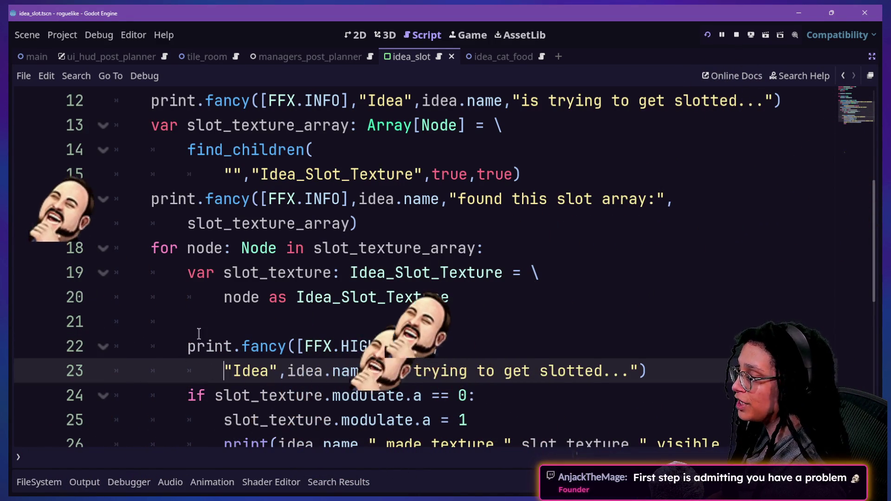
scroll(294, 318, "down", 1)
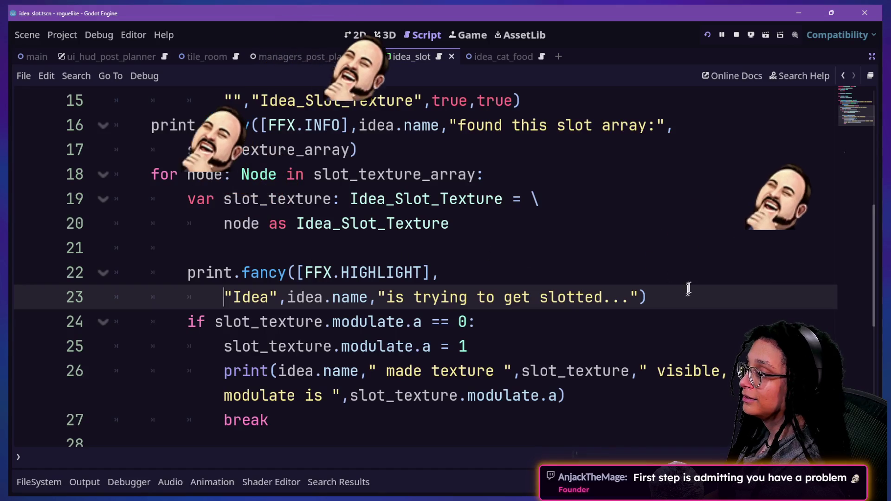
left_click(687, 294)
key("Return")
left_click(600, 155)
key("Return")
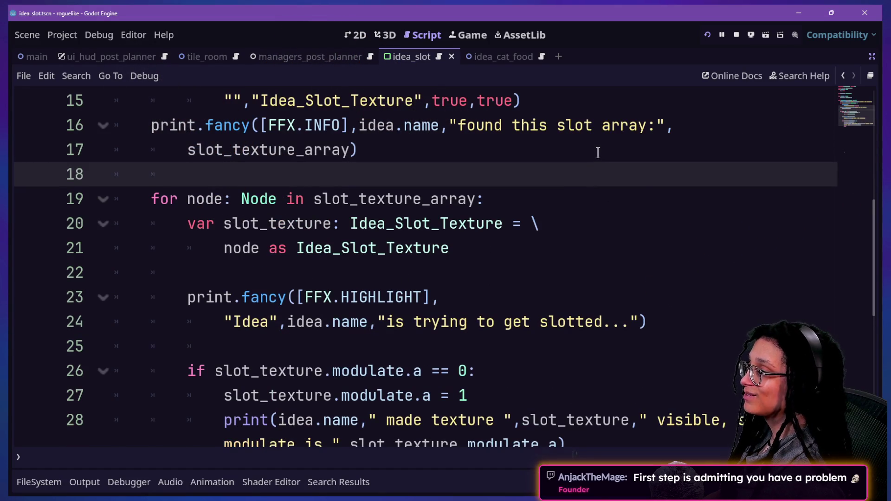
scroll(353, 337, "down", 1)
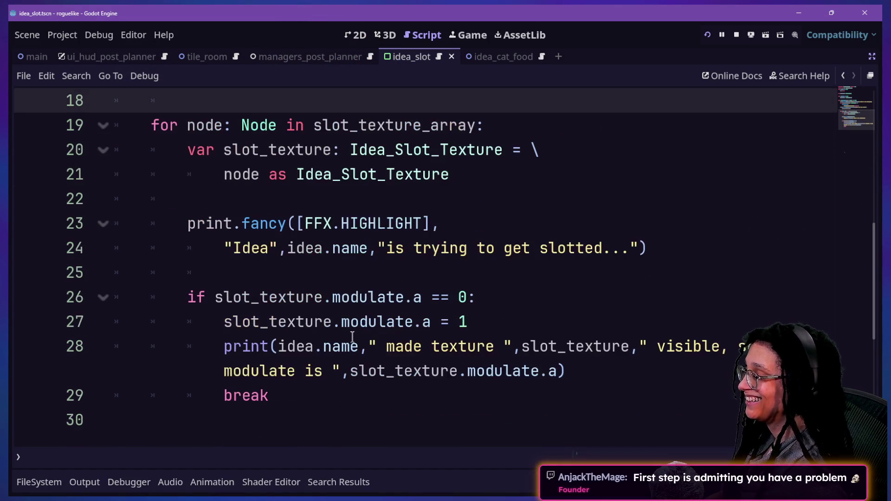
Reword the message to 'has the slot texture' and pass slot_texture as an argument.
left_click_drag(235, 248, 275, 248)
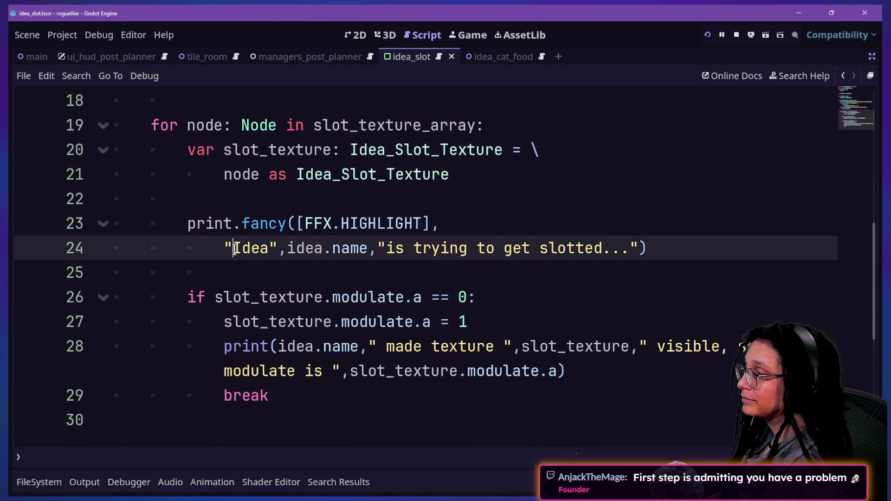
type("Slot Texture")
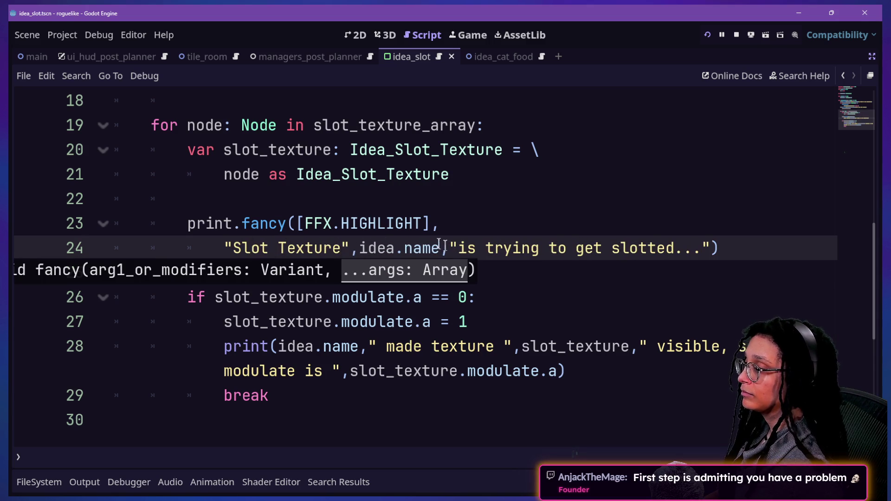
key("ctrl+z")
left_click(280, 248)
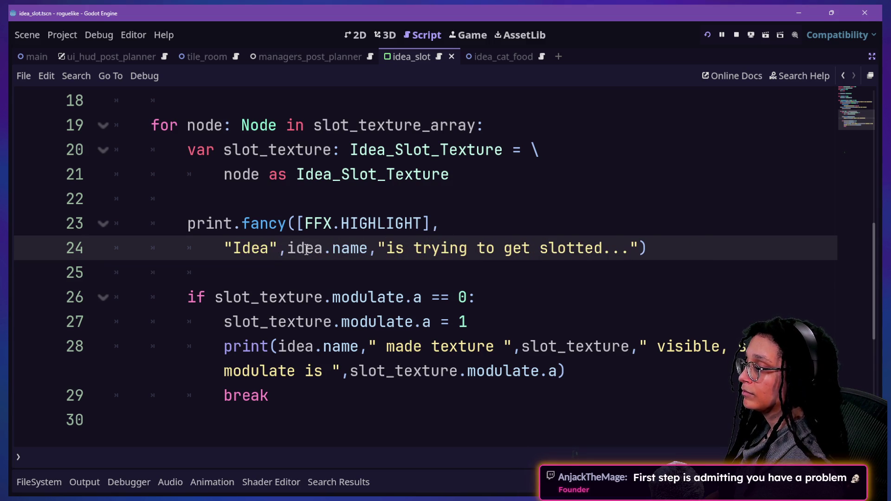
key("BackSpace")
key("Delete")
type("has the ")
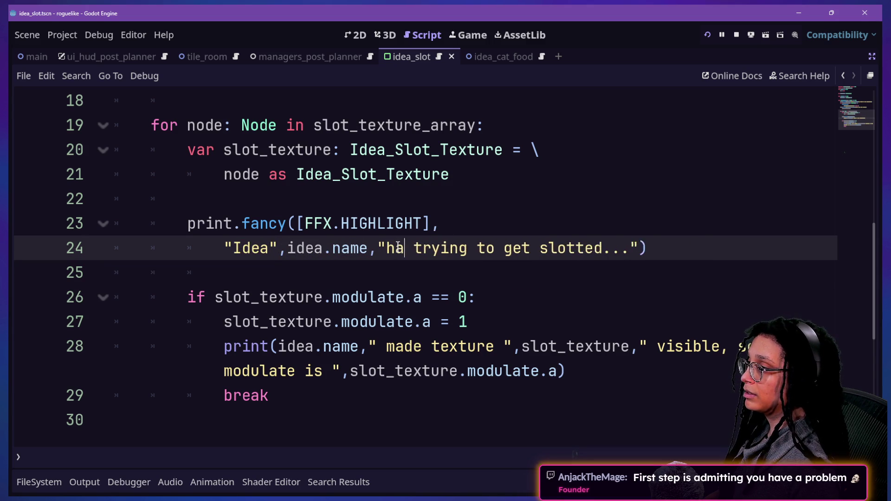
type("slot texture")
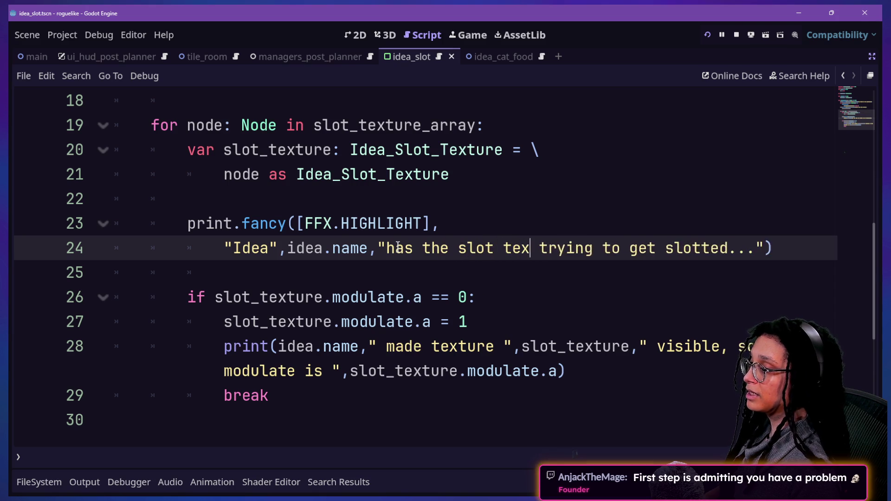
left_click_drag(575, 248, 805, 250)
key("BackSpace")
key("BackSpace")
type("\",slot_t")
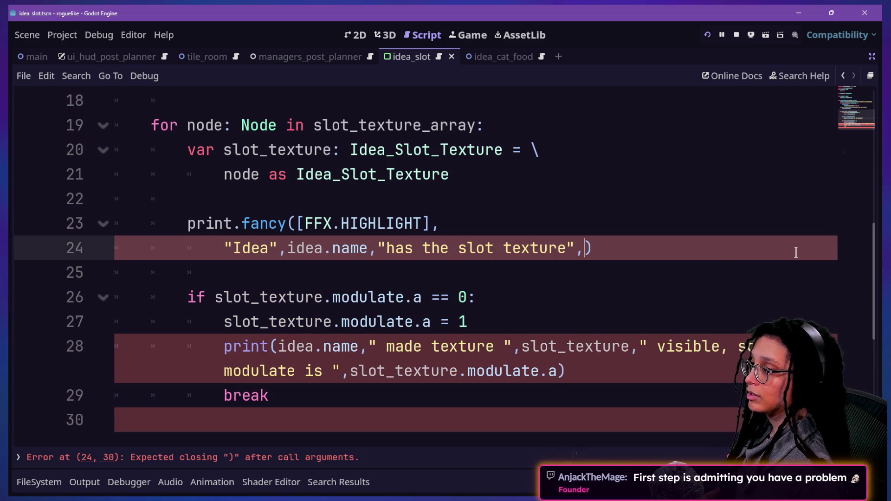
type("exture,\"")
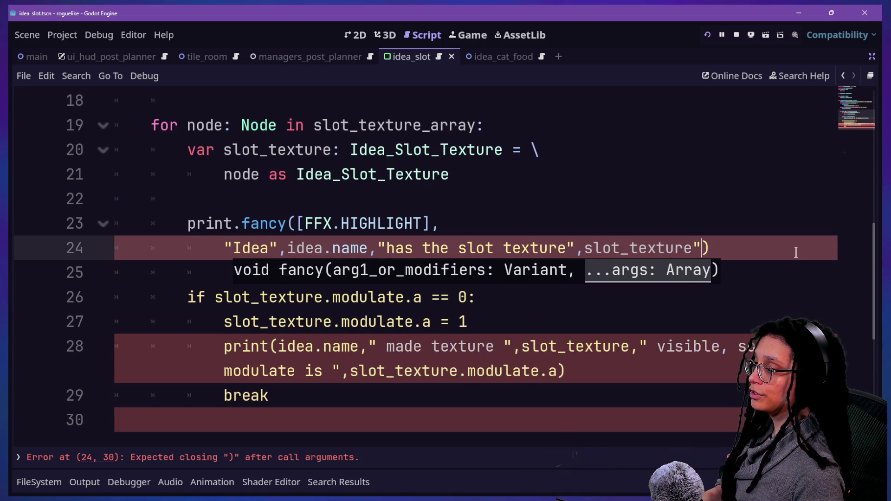
Add slot_texture.modulate.a as a further argument on an indented continuation line.
key("Escape")
key("Return")
key("BackSpace")
key("Left")
key("Return")
type("w")
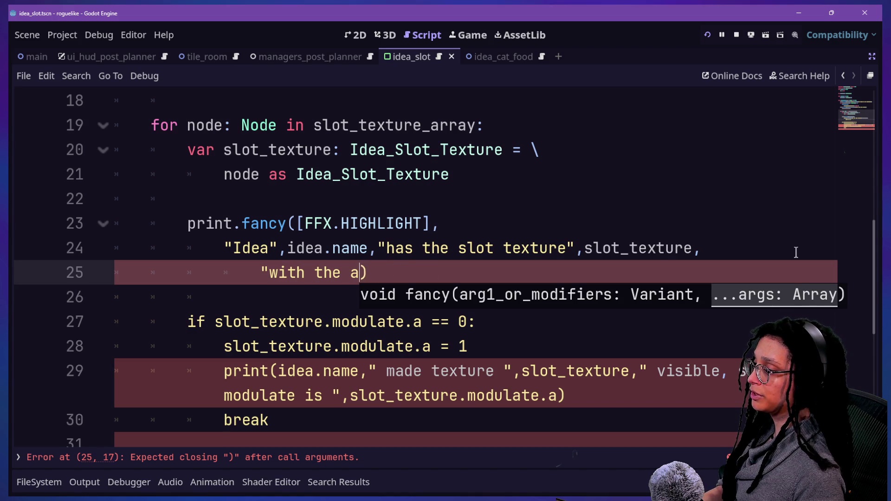
type("of\",sl")
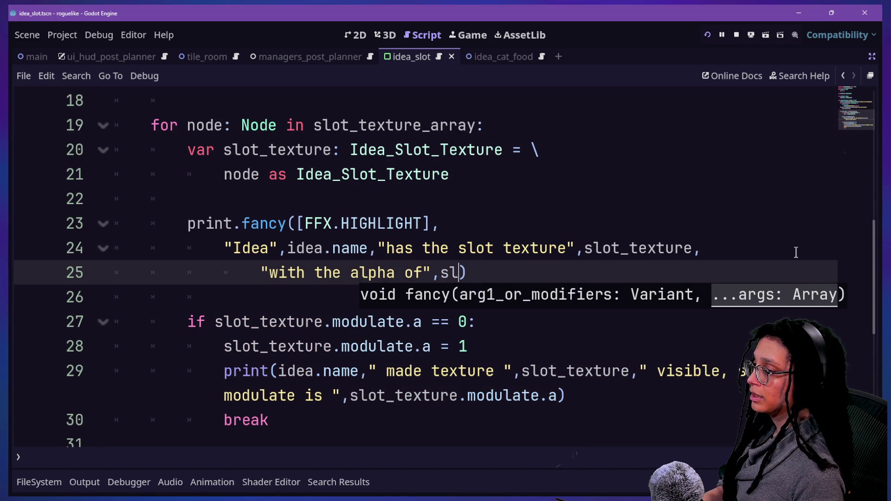
type("ot_texture.modulat")
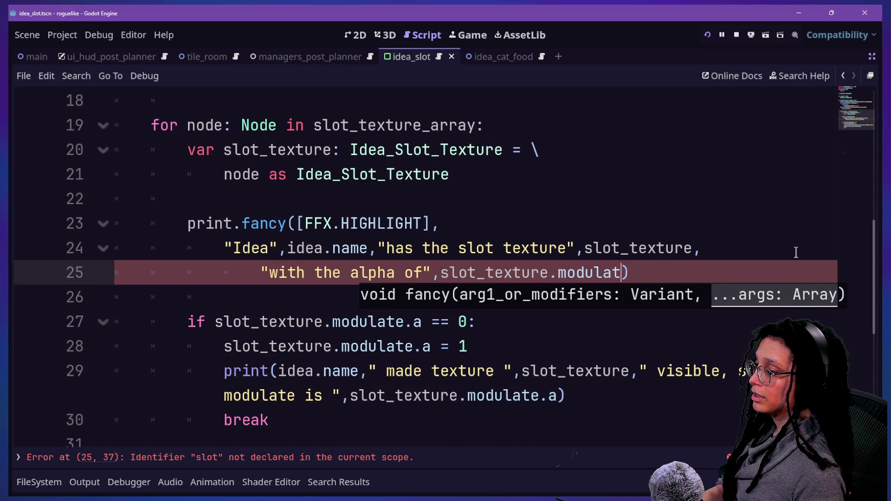
type("e.a")
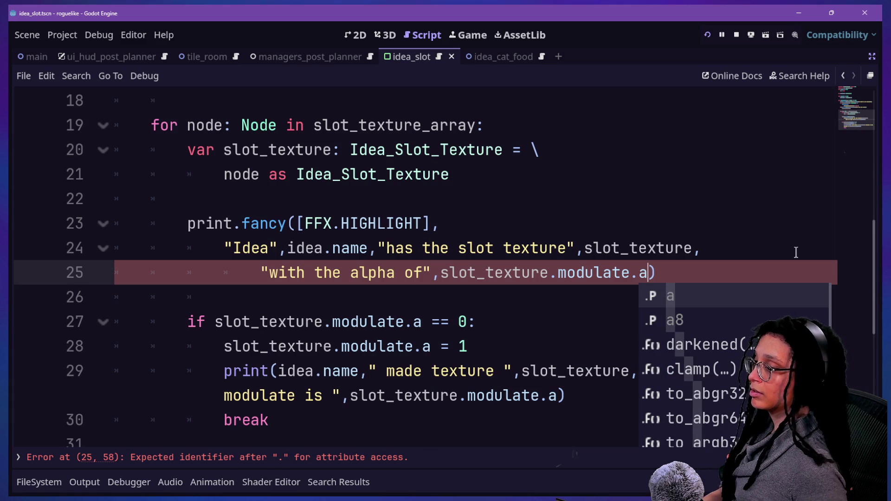
left_click(795, 252)
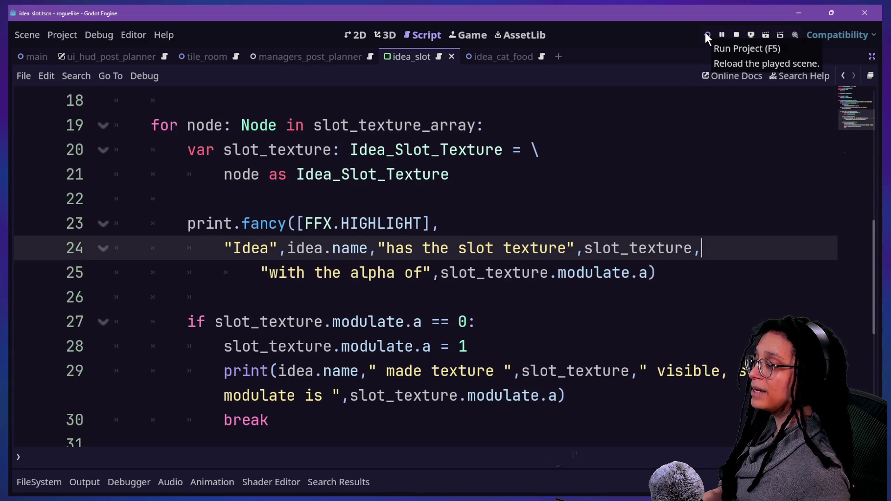
Run the project, start planning with the Output log shown, and enter the Mewsky room.
left_click(705, 33)
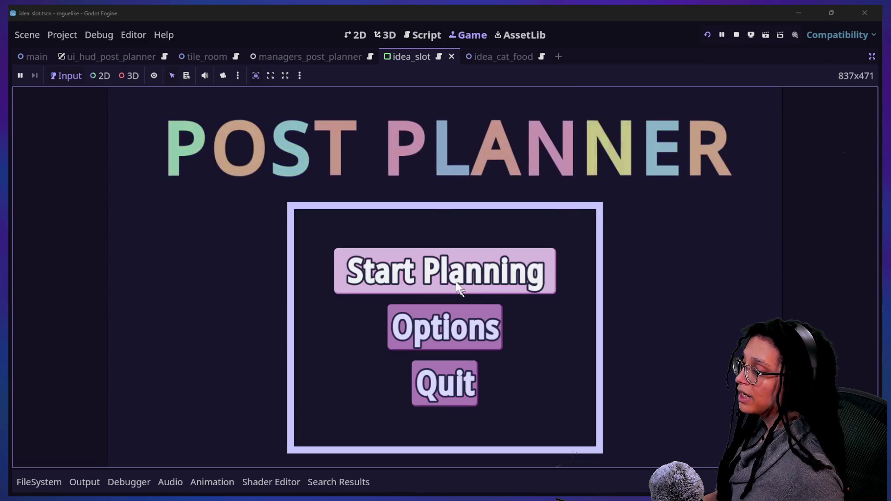
left_click(457, 288)
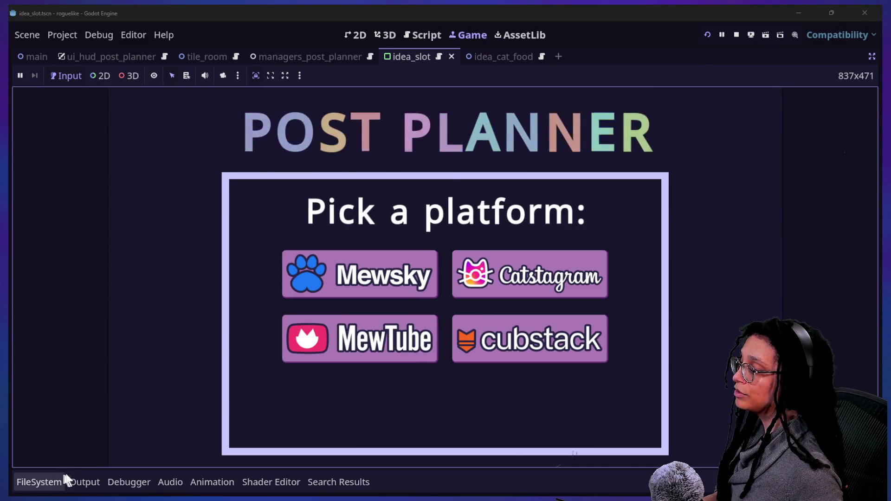
left_click(78, 481)
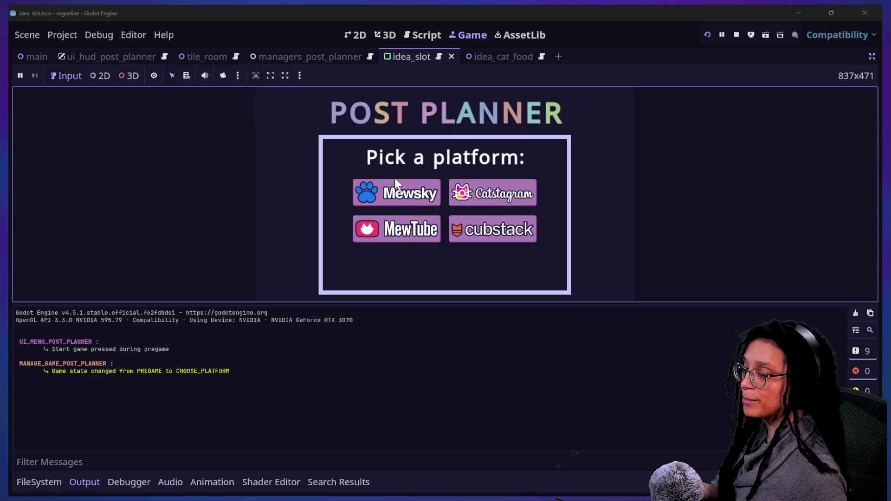
left_click(394, 198)
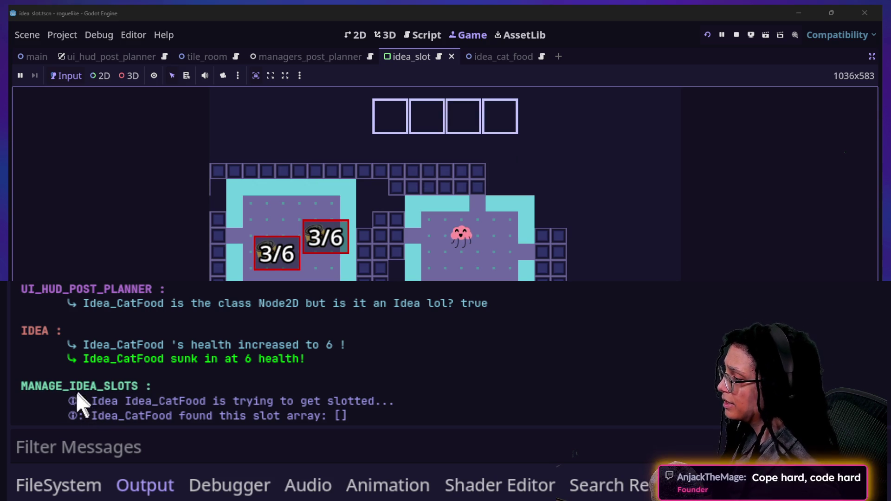
Examine the MANAGE_IDEA_SLOTS log lines showing Idea_CatFood found an empty slot array.
left_click_drag(90, 402, 363, 402)
left_click(366, 403)
left_click_drag(231, 401, 352, 402)
left_click(218, 408)
left_click_drag(104, 417, 282, 420)
left_click(297, 420)
left_click(348, 420)
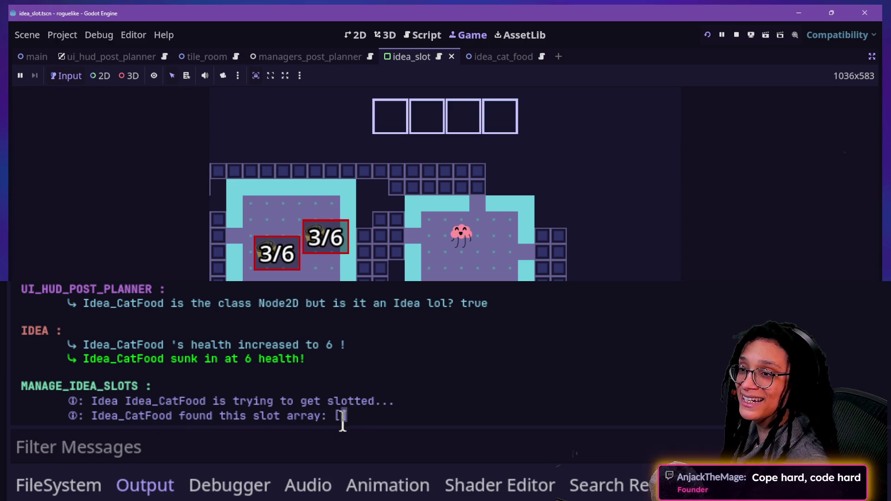
mouse_move(356, 420)
left_mouse_down()
mouse_move(224, 420)
mouse_move(398, 405)
left_mouse_up()
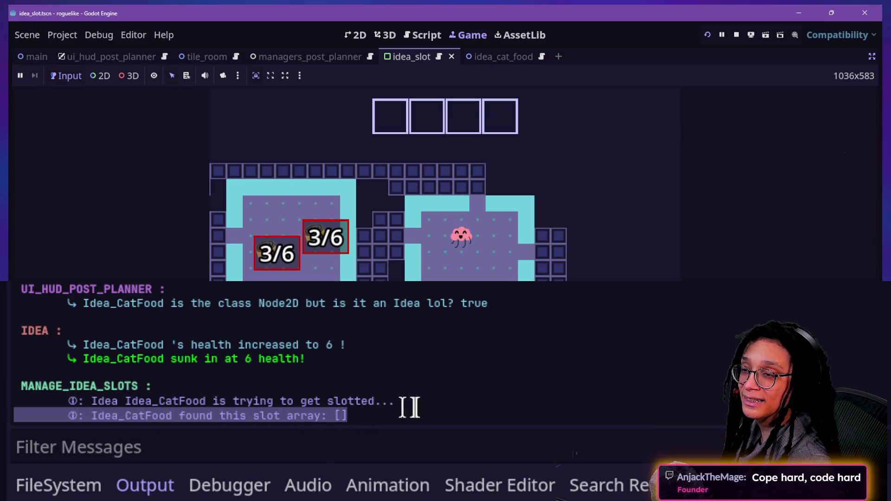
left_click(345, 420)
mouse_move(345, 420)
left_mouse_down()
mouse_move(328, 405)
mouse_move(265, 418)
left_mouse_up()
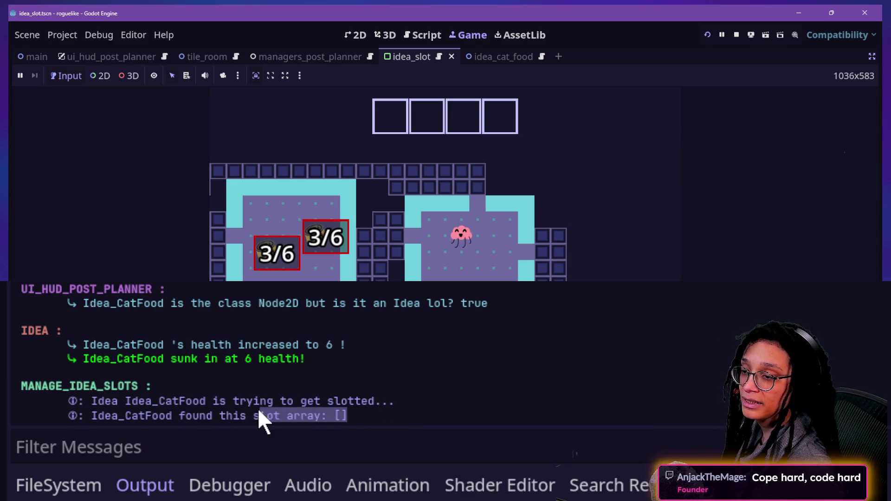
left_click(264, 417)
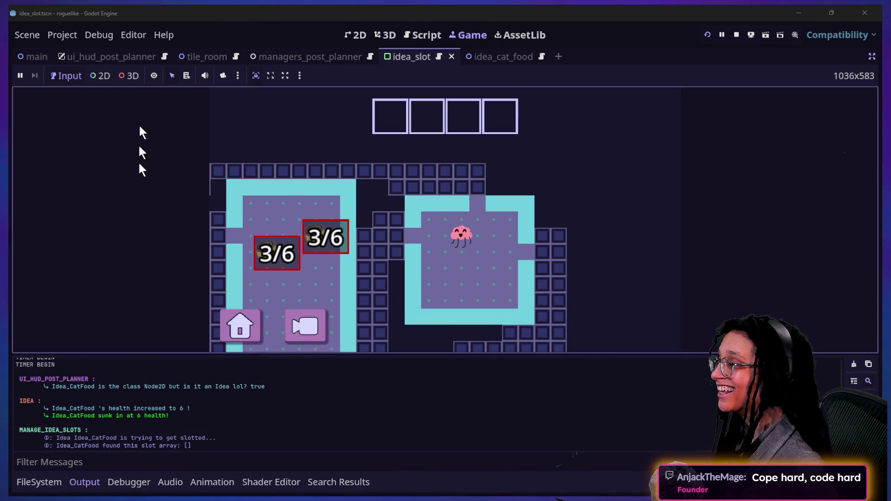
left_click(390, 29)
Back in idea_slot, change find_children's last owned argument on line 15 from true to false.
left_click(407, 32)
left_click_drag(430, 150, 431, 174)
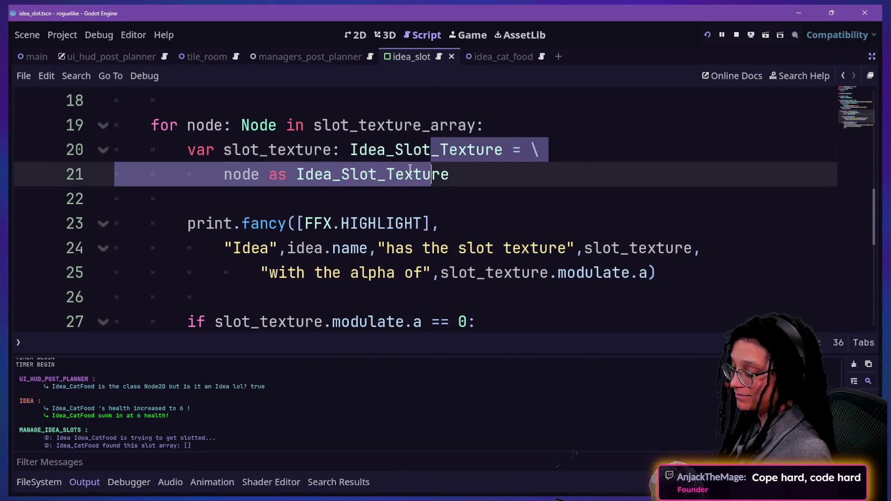
left_click_drag(340, 248, 557, 308)
left_click(367, 202)
left_click(396, 248)
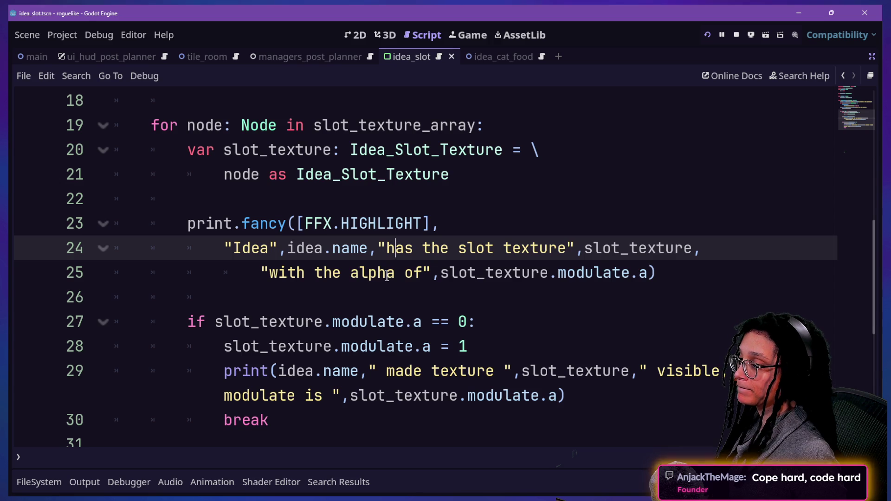
scroll(260, 247, "up", 3)
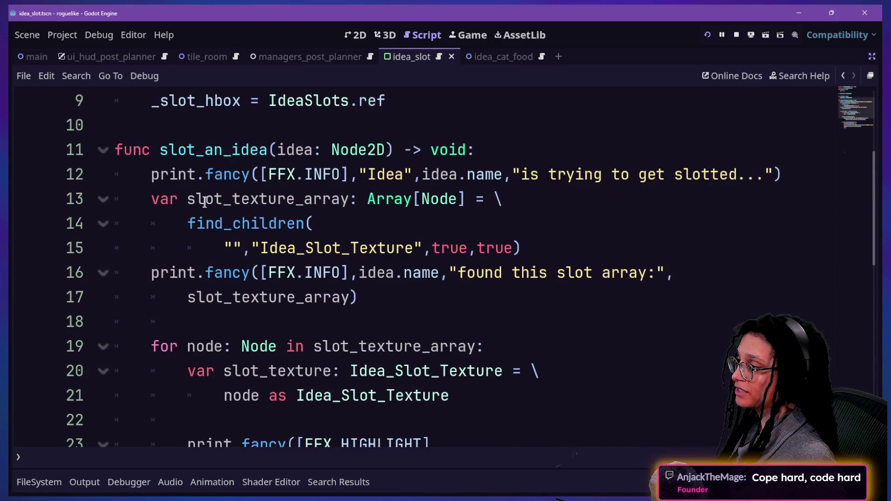
left_click_drag(181, 204, 390, 246)
left_click(295, 235)
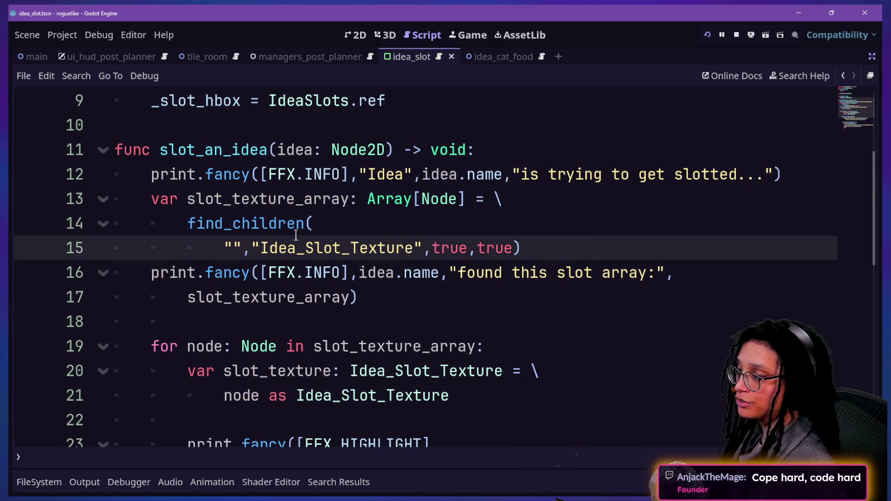
double_click(494, 248)
key("BackSpace")
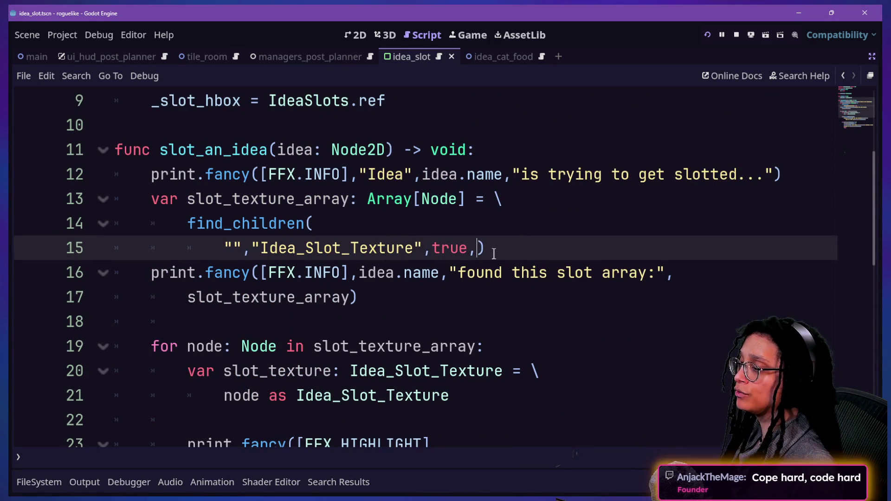
type("false")
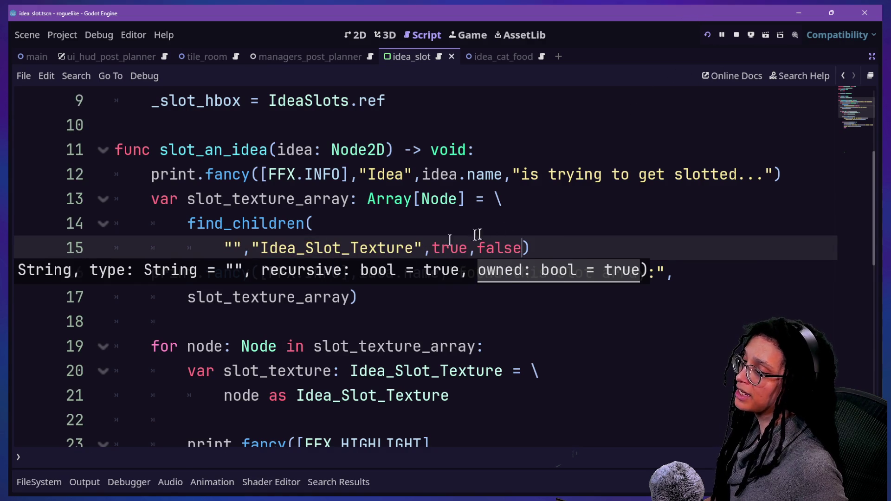
scroll(478, 235, "down", 3)
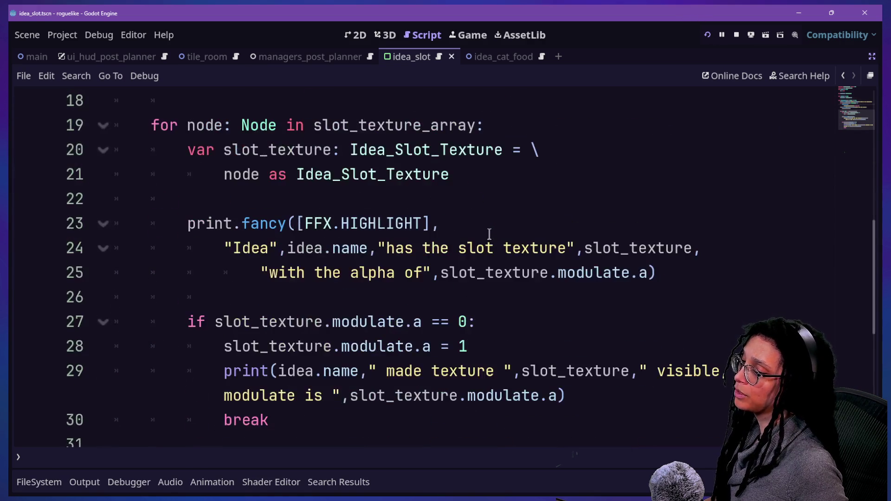
Run Post Planner again into Mewsky with Output visible, then return to the idea_slot script.
left_click(707, 35)
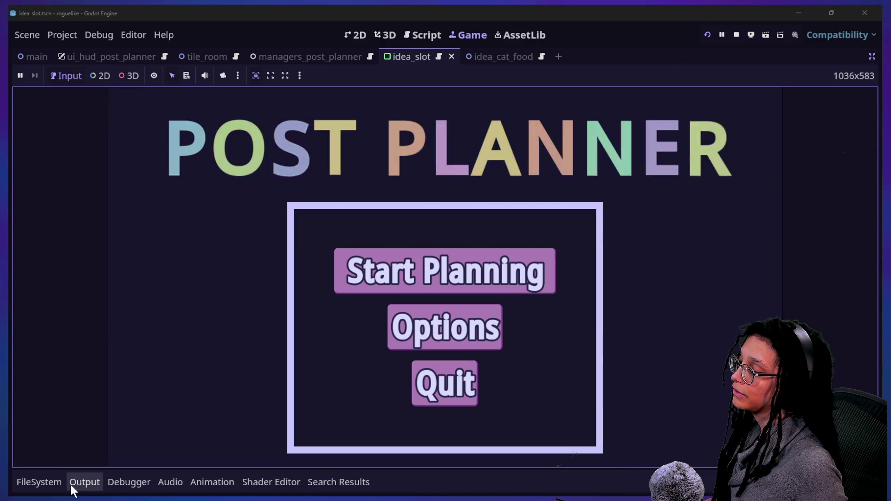
left_click(69, 483)
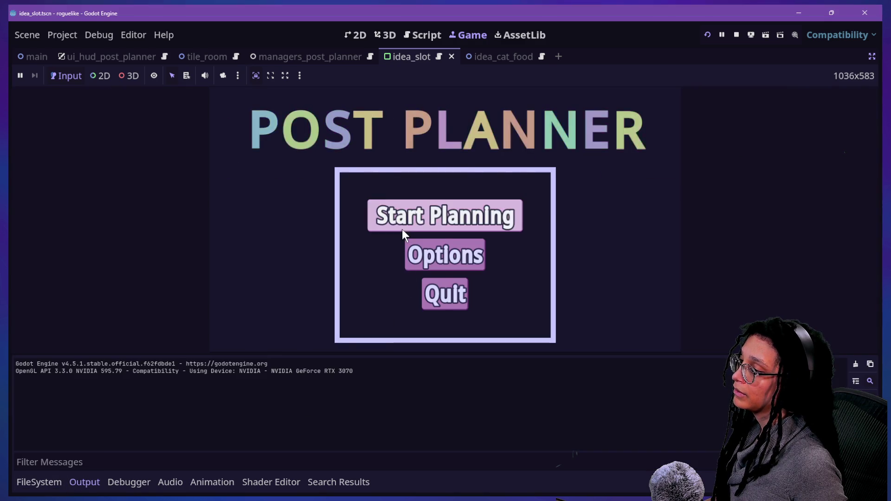
left_click(402, 229)
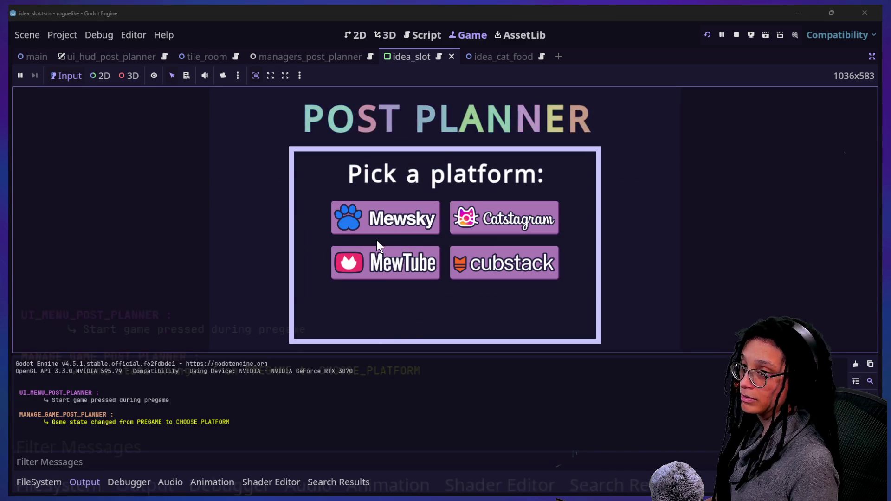
left_click(399, 222)
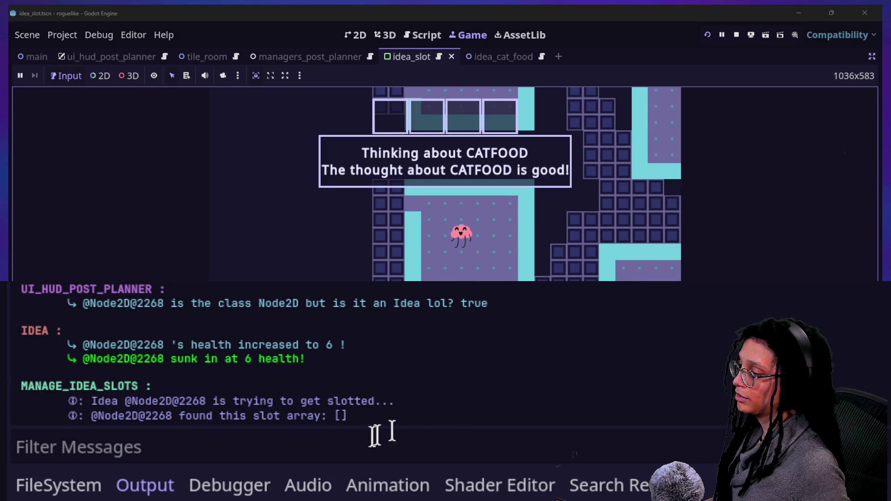
left_click(294, 420)
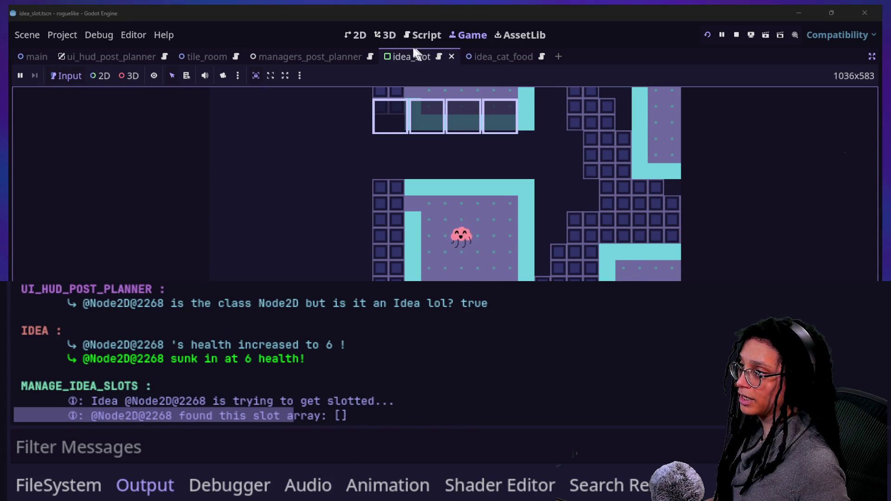
left_click(420, 34)
left_click(445, 166)
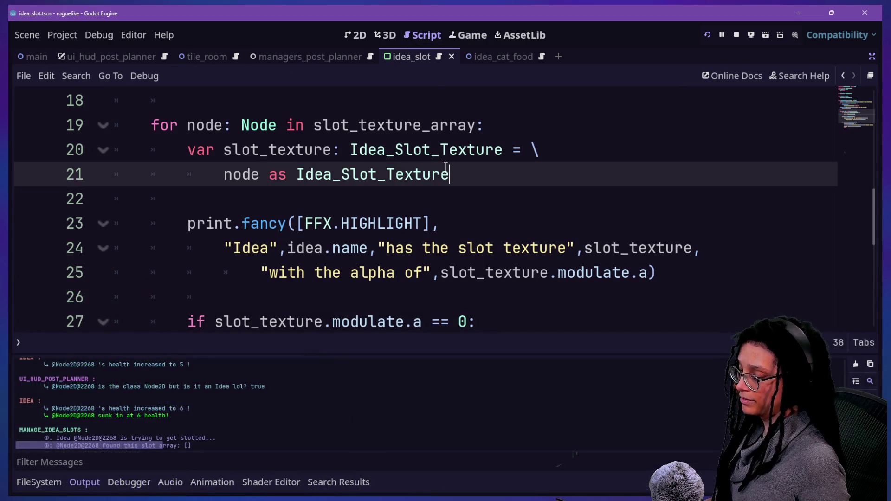
Hide the output panel and set find_children's owned argument on line 15 back to true.
key("ctrl+j")
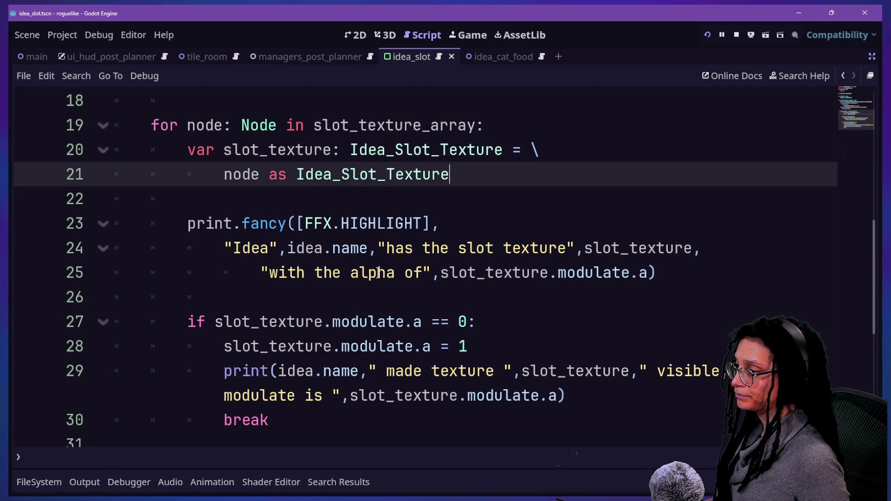
scroll(377, 273, "down", 4)
scroll(378, 273, "up", 5)
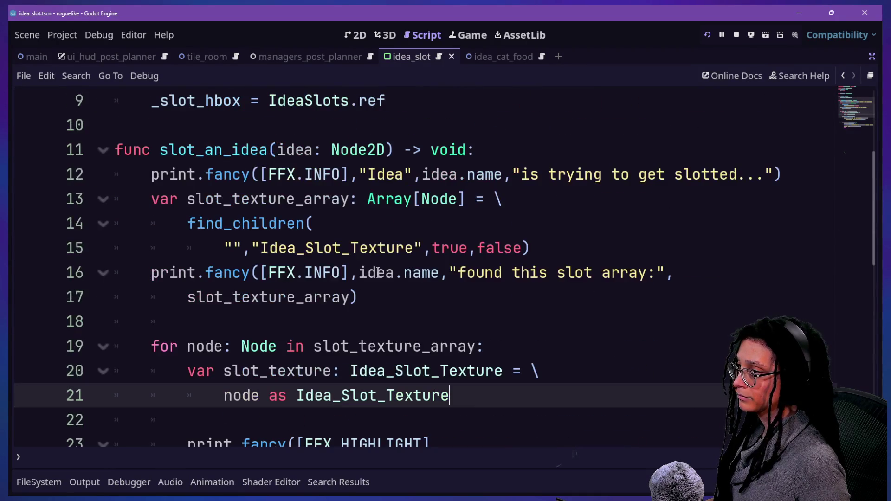
double_click(505, 238)
type("true")
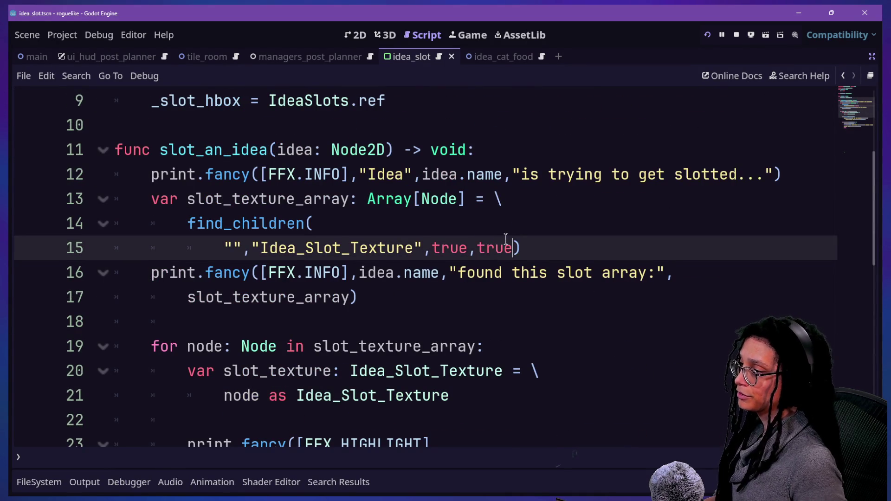
left_click(315, 272)
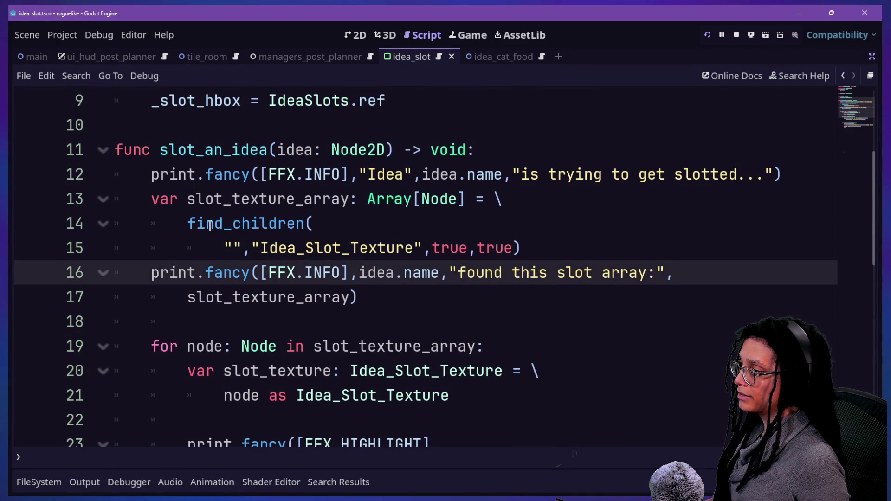
Enter "*" as the find_children name pattern on line 15 and save the script.
left_click_drag(260, 246, 279, 245)
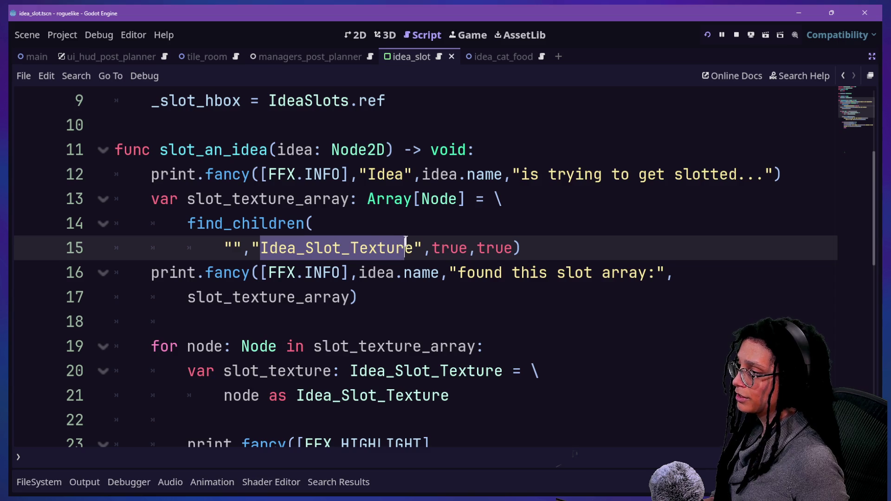
left_click_drag(407, 242, 415, 242)
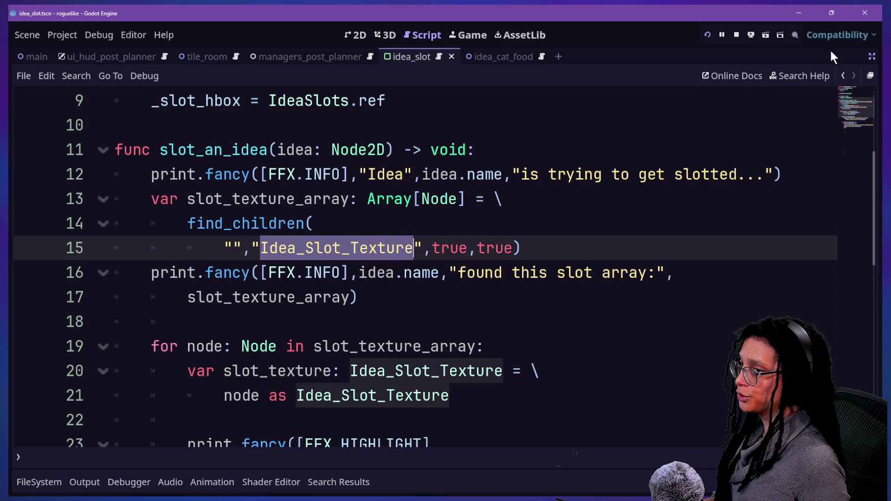
left_click(211, 221)
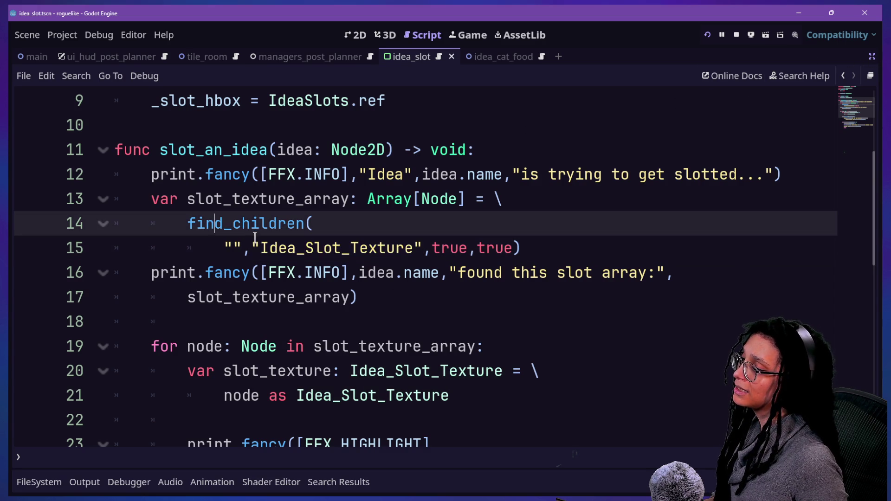
left_click(315, 246)
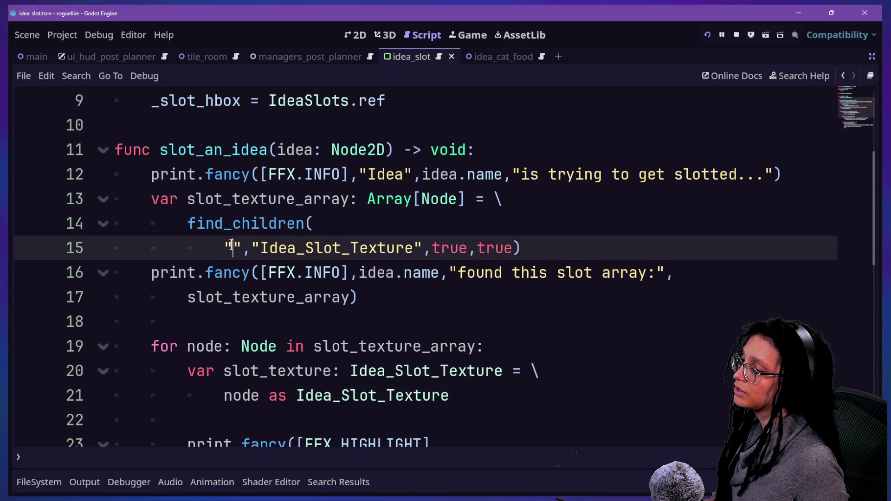
type("*")
left_click(330, 233)
key("ctrl+s")
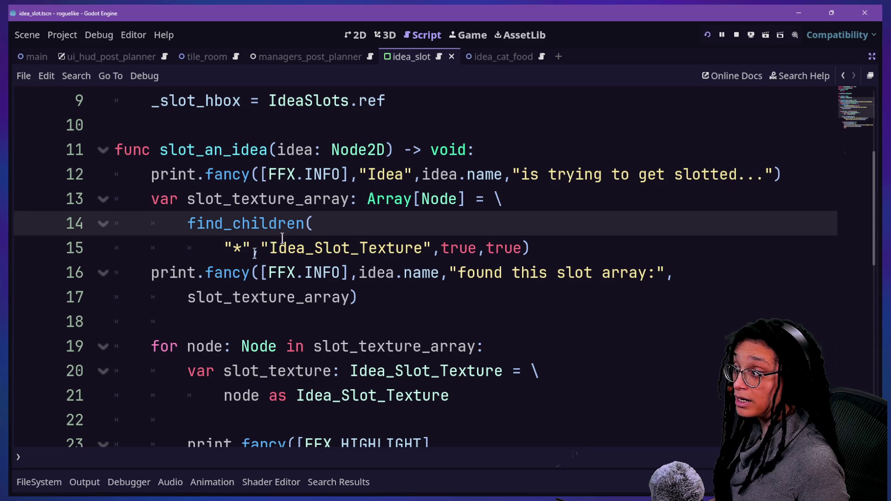
double_click(237, 248)
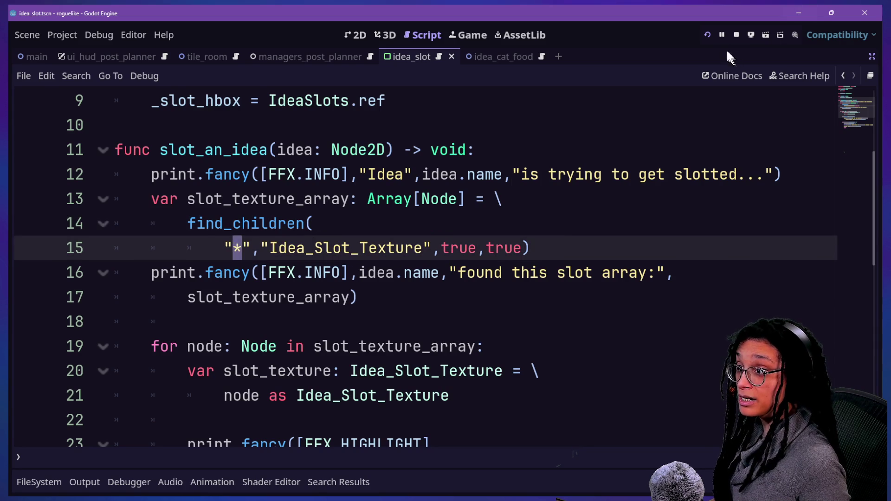
left_click(709, 34)
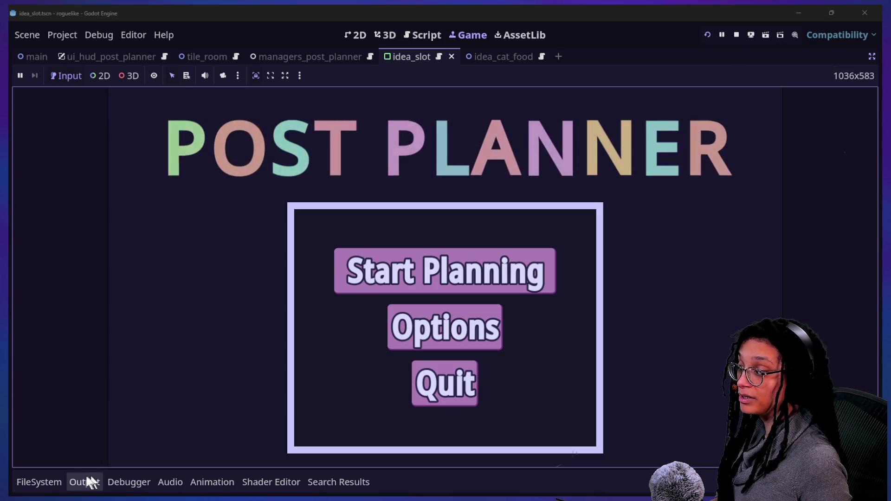
Show Output, start planning into the MewTube room, then return to the idea_slot script.
left_click(85, 482)
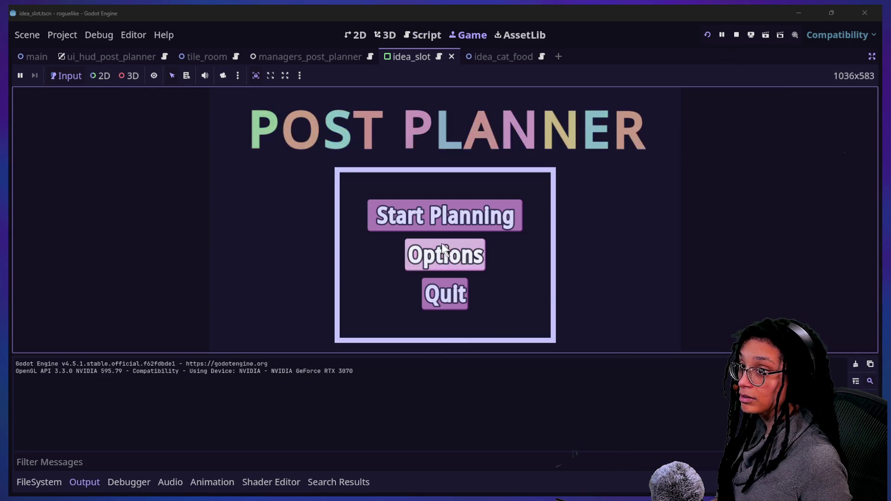
left_click(441, 213)
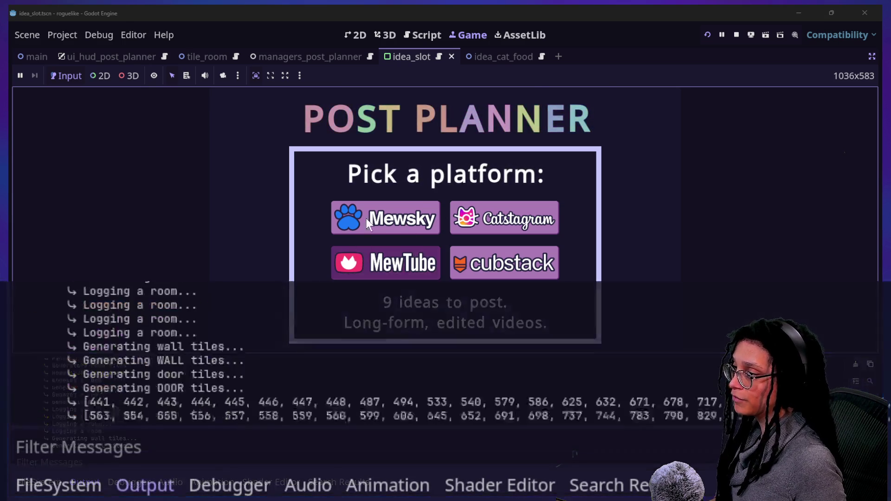
left_click(369, 250)
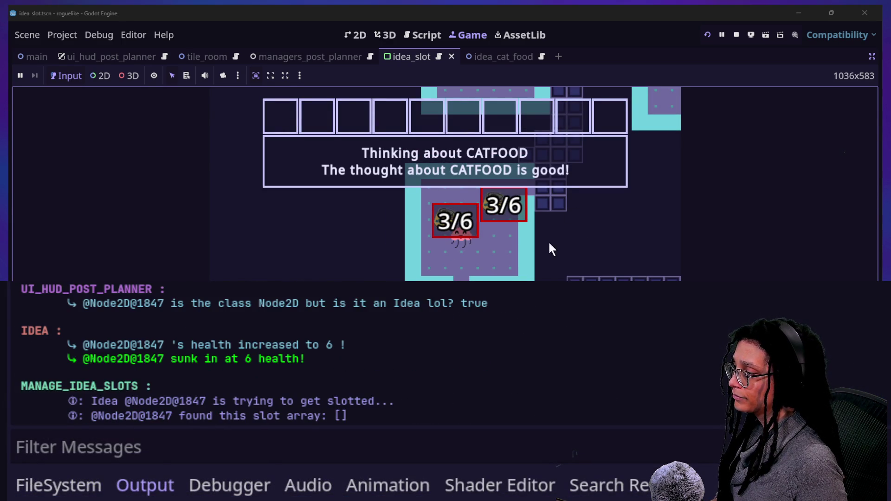
left_click(436, 36)
left_click(466, 134)
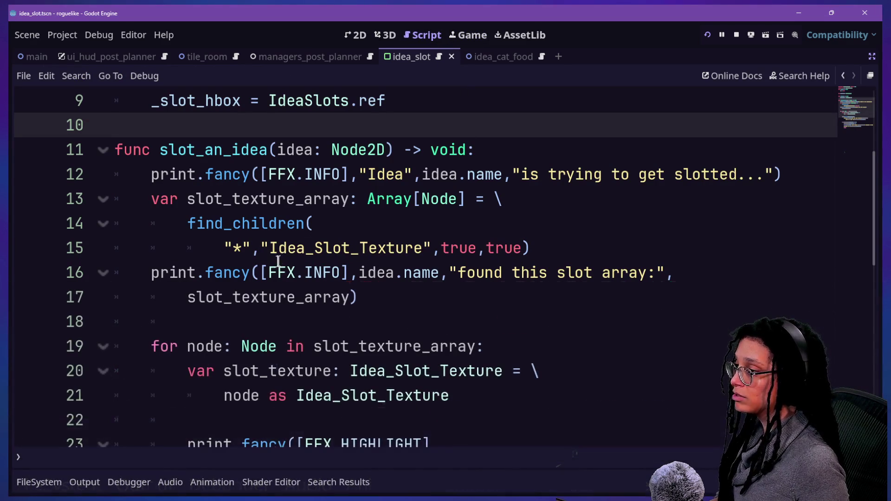
Check Idea_Slot_Texture's uses and read the find_children documentation tooltip on line 14.
left_click_drag(270, 244, 427, 246)
left_click(425, 218)
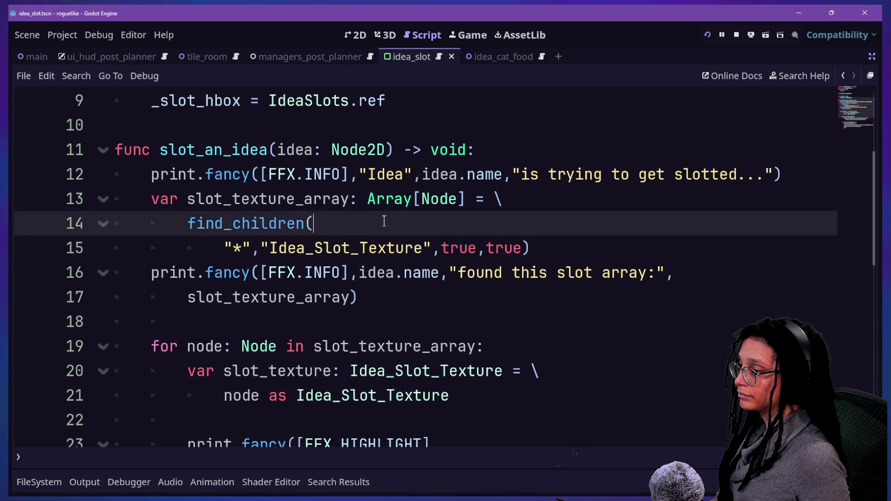
scroll(384, 222, "down", 1)
left_click_drag(350, 300, 503, 299)
left_click(268, 156)
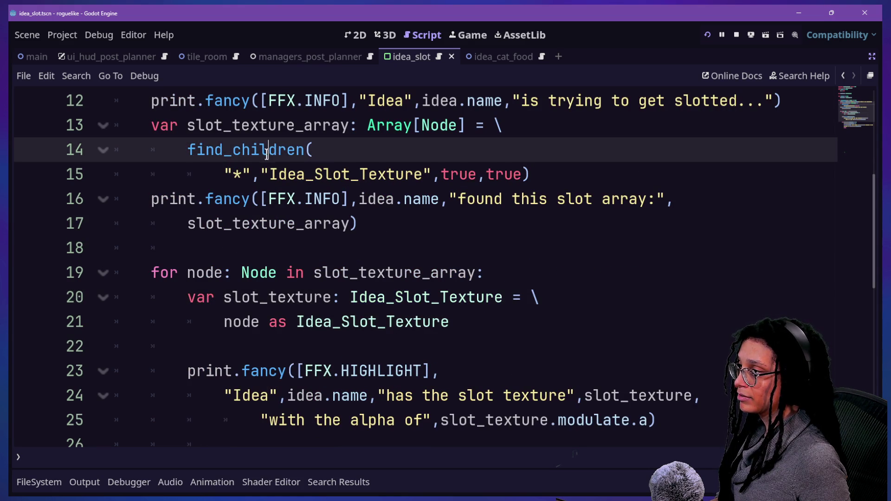
mouse_move(266, 154)
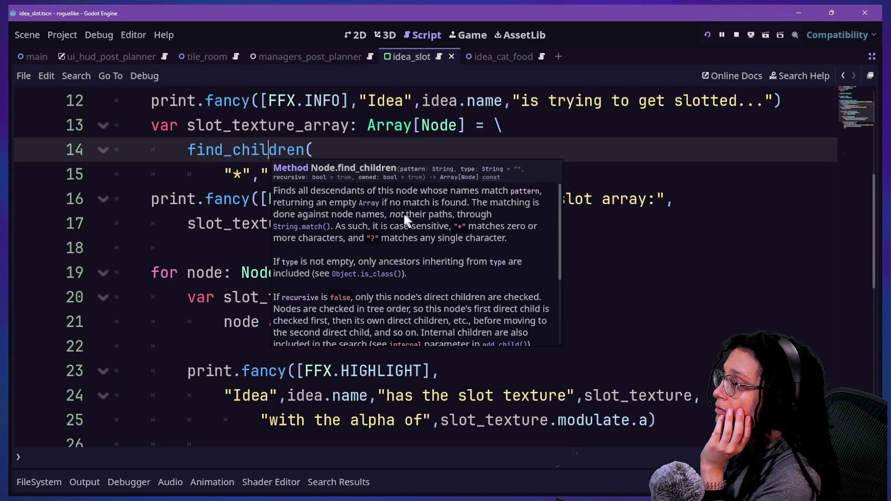
scroll(410, 234, "down", 2)
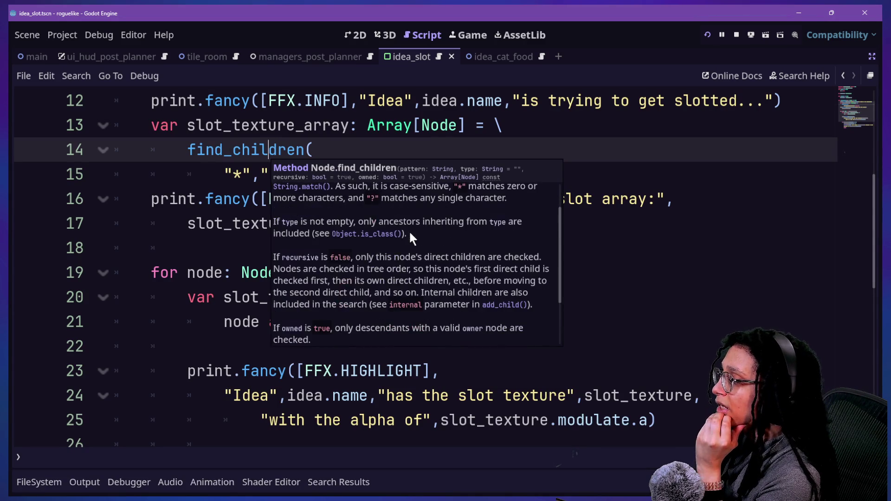
left_click(184, 199)
left_click_drag(187, 149, 304, 141)
Try replacing find_children with get_children() and removing texture_ from the slot array variable name.
type("get(")
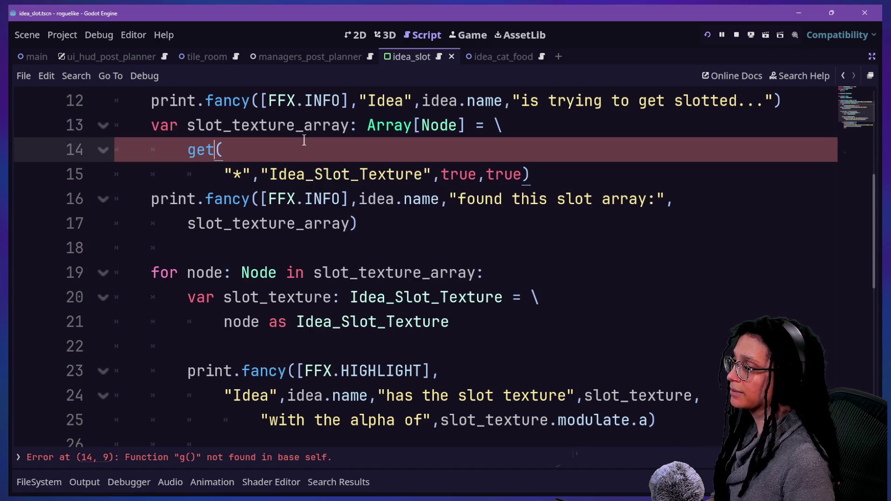
key("Right")
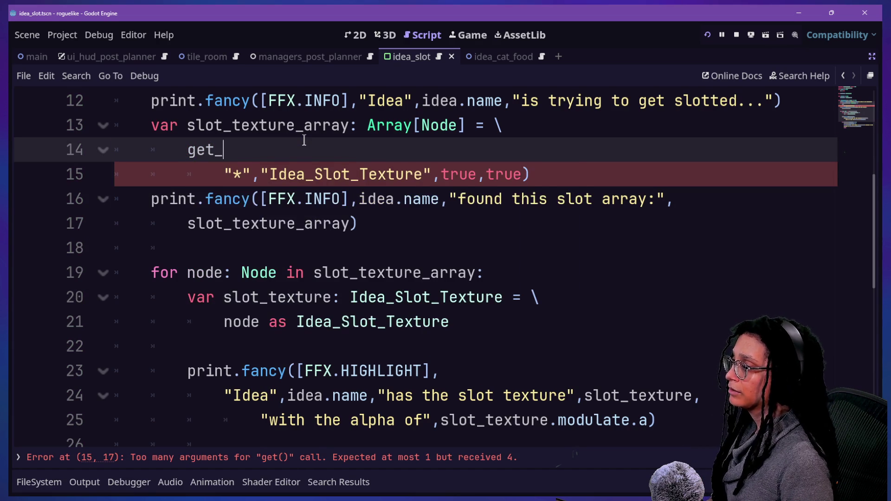
type("children(")
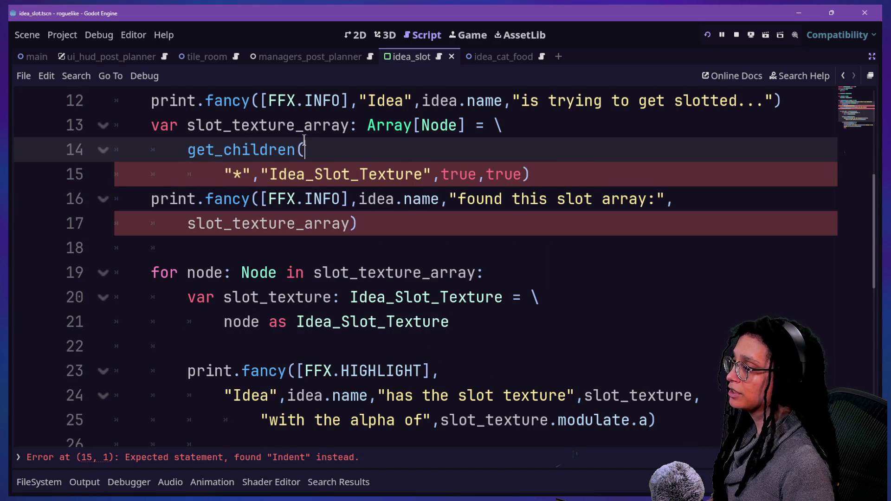
scroll(304, 139, "up", 1)
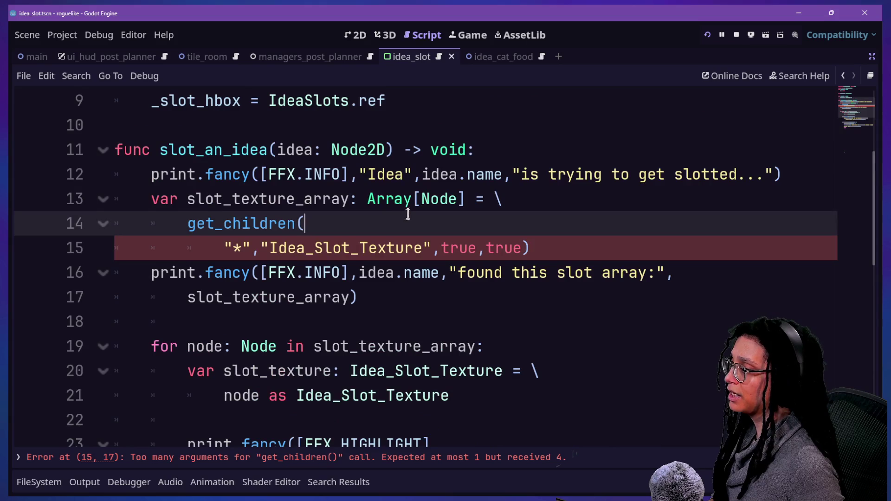
left_click_drag(232, 199, 280, 198)
key("BackSpace")
key("Delete")
key("Delete")
left_click(337, 215)
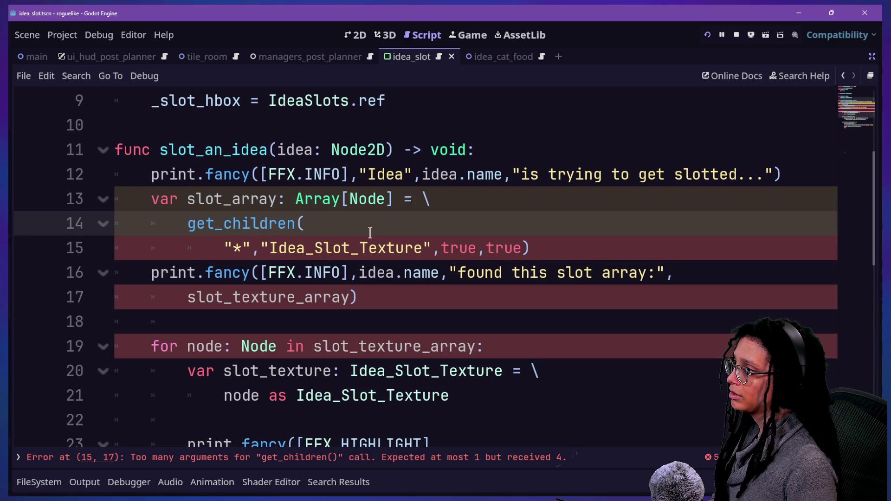
type("_slo")
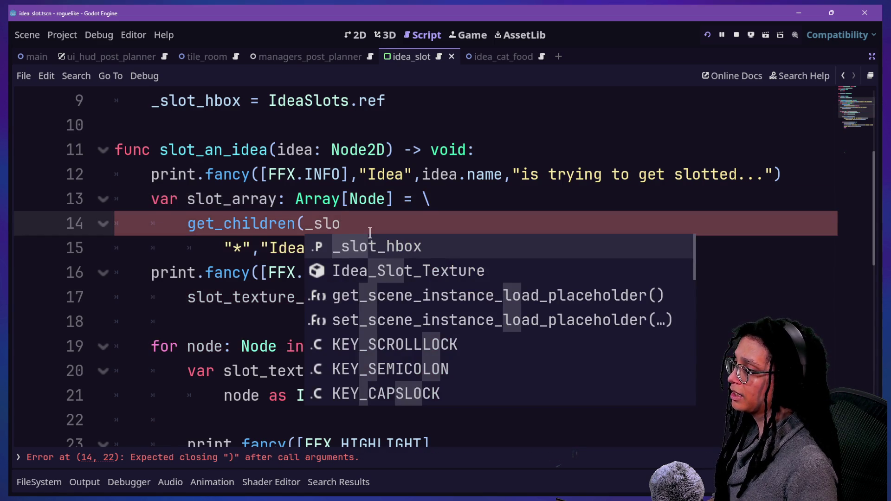
Undo back to find_children with an empty pattern, Idea_Slot_Texture, true and false.
key("ctrl+z")
key("ctrl+z")
key("ctrl+z")
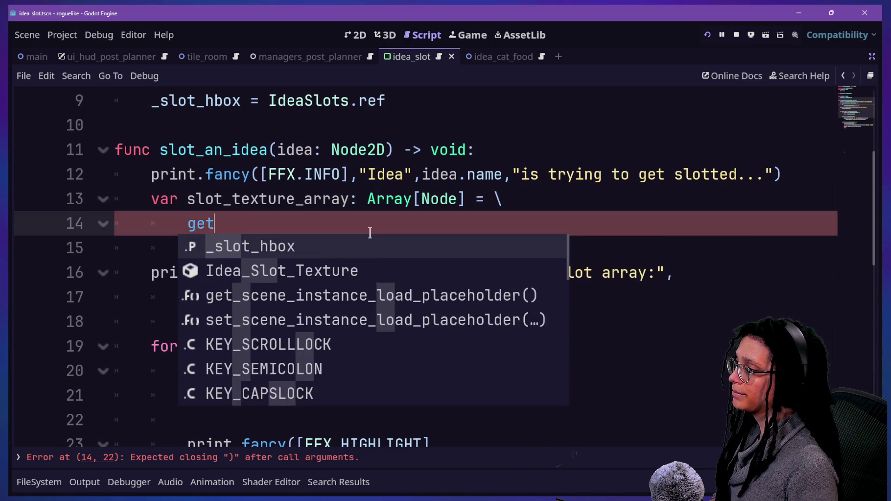
key("ctrl+z")
key("ctrl+z")
key("ctrl+z")
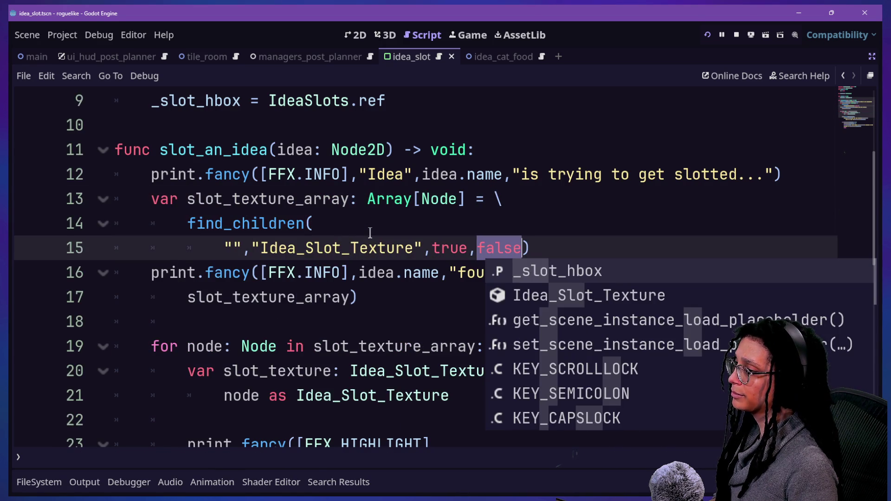
key("ctrl+z")
key("ctrl+z")
key("ctrl+z")
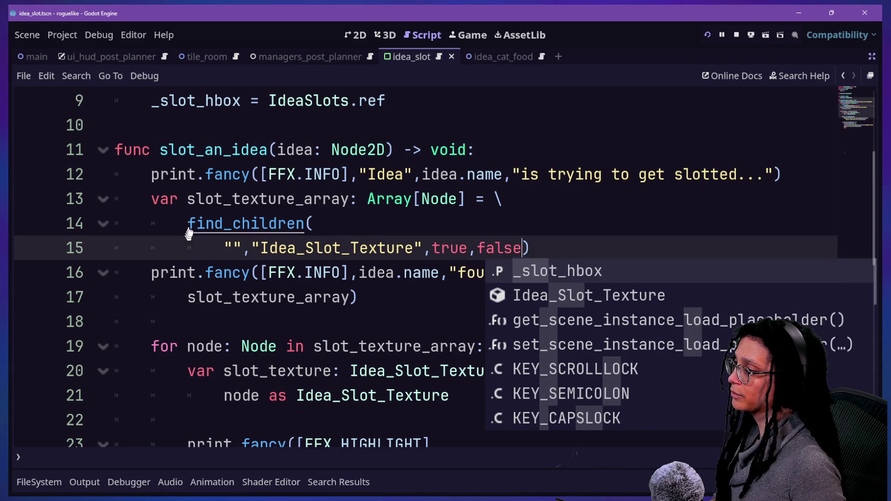
key("ctrl+z")
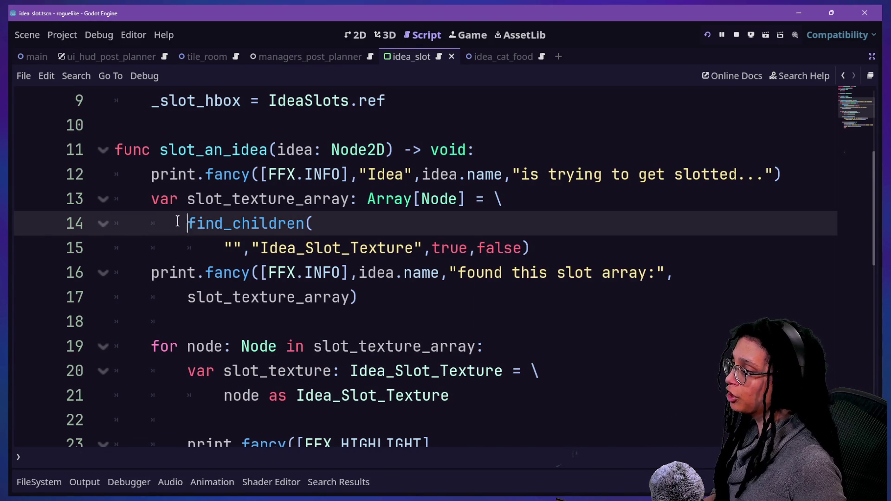
left_click_drag(151, 223, 232, 224)
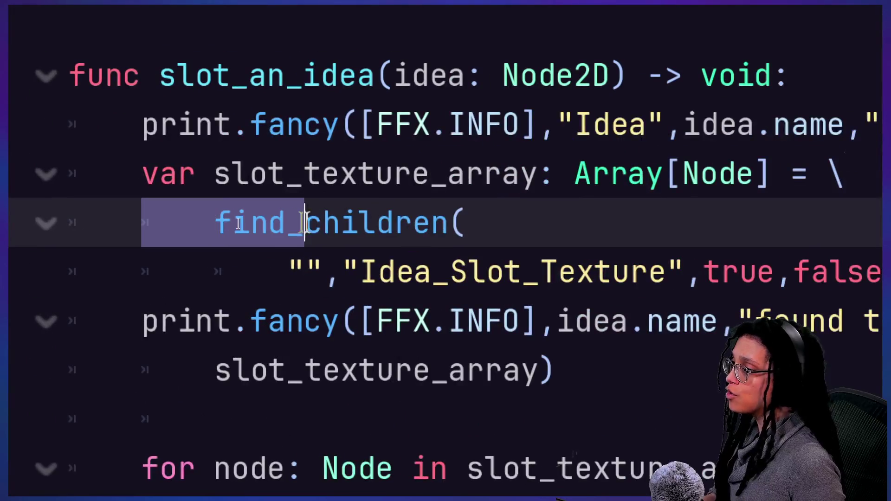
Prefix the find_children call on line 14 with '_slot_hbox.', save the script, and test-run the game.
mouse_move(304, 223)
left_mouse_down()
mouse_move(431, 223)
mouse_move(199, 223)
left_mouse_up()
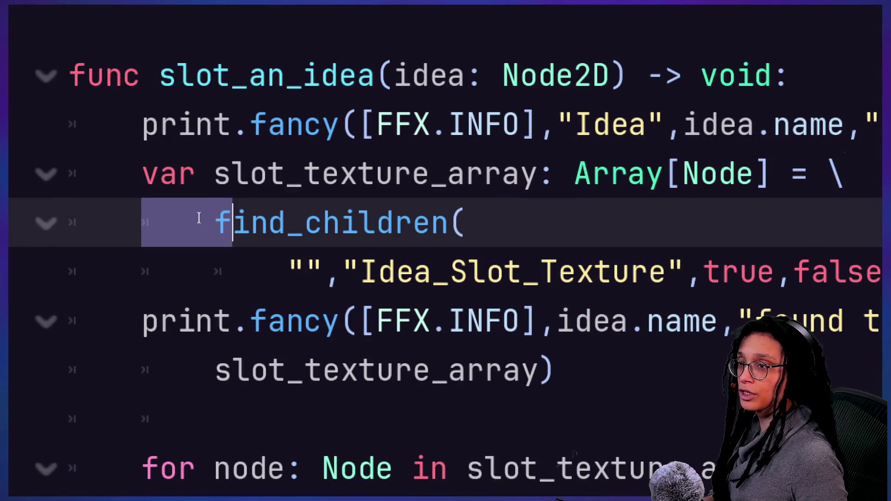
left_click(212, 218)
key("shift+Right")
key("shift+Right")
key("Left")
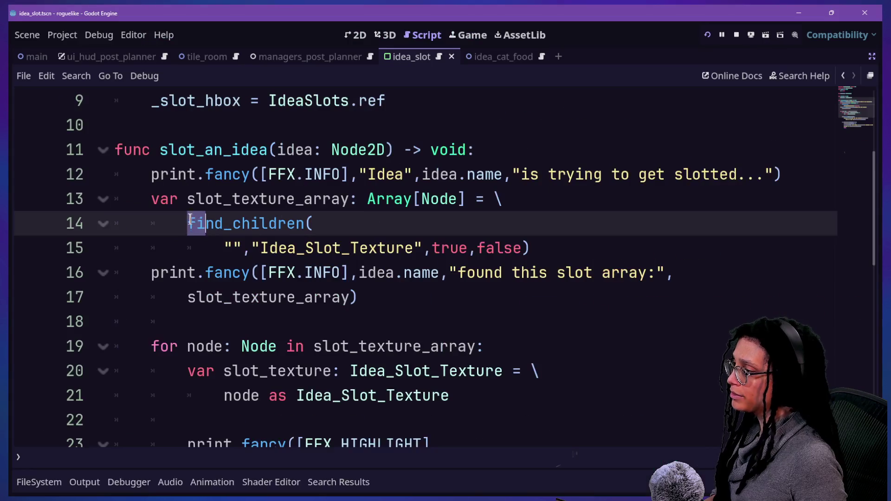
type("_slot_hbox")
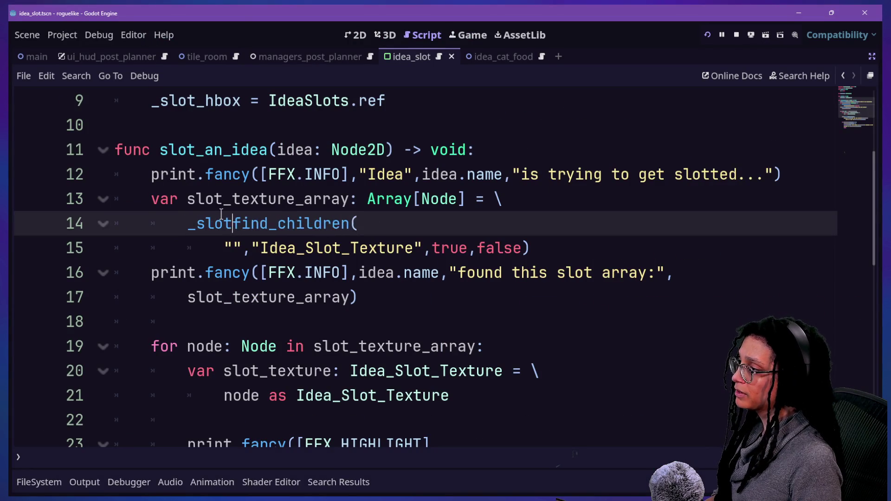
type(".")
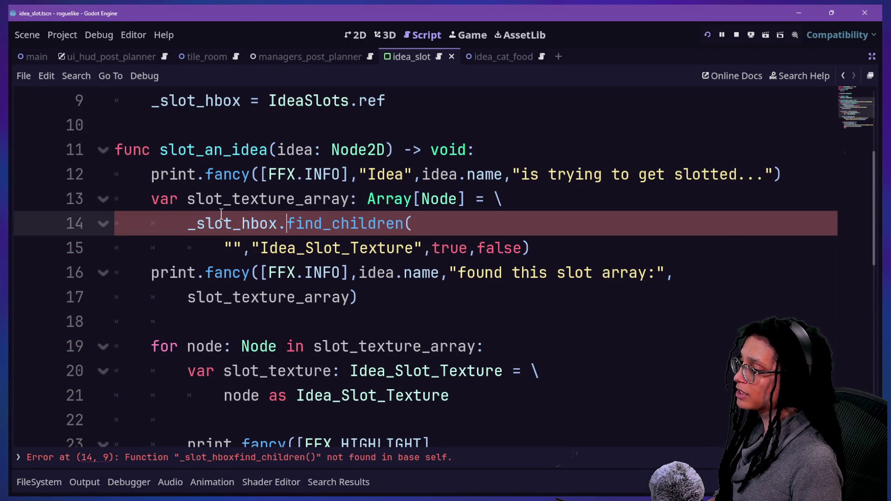
left_click_drag(251, 223, 283, 221)
left_click(293, 223)
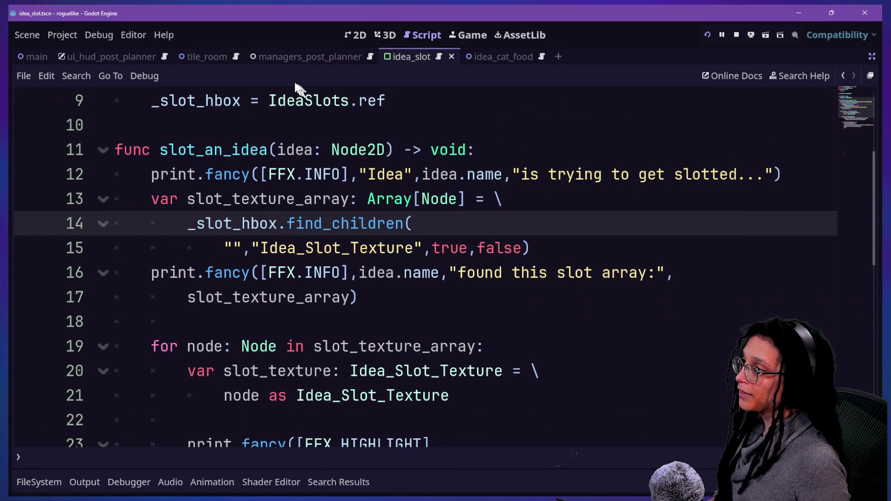
key("ctrl+s")
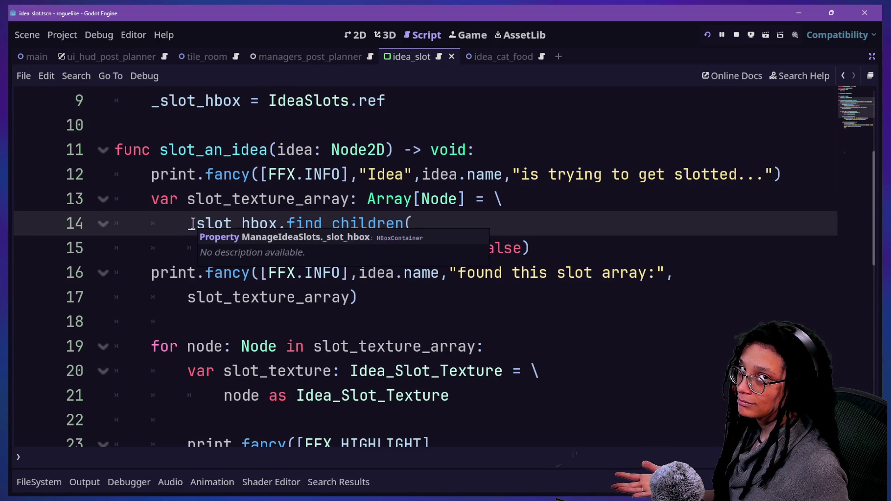
key("ctrl+s")
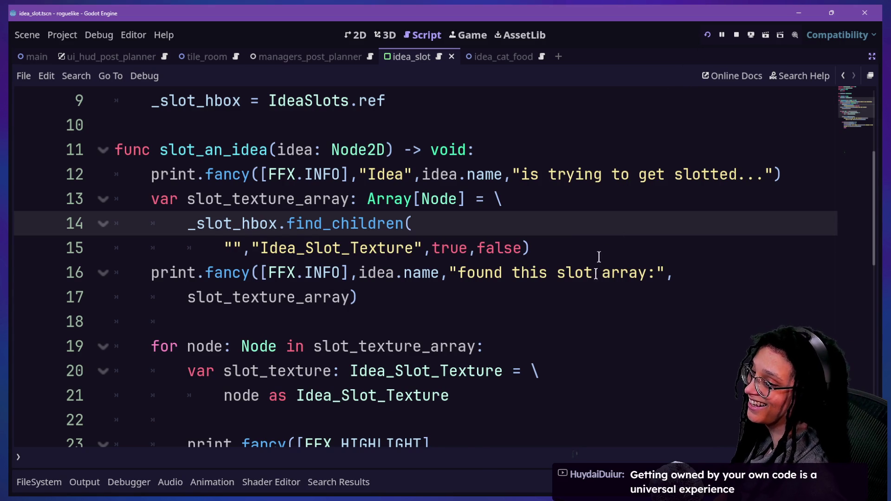
left_click(710, 34)
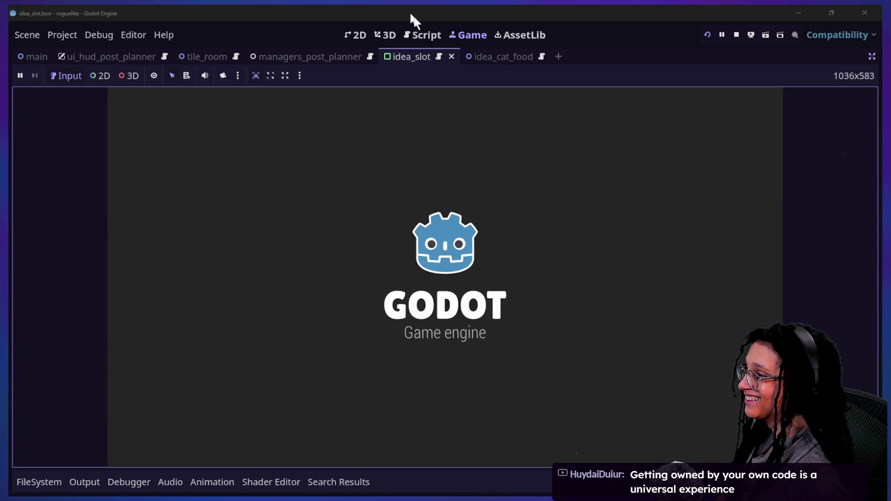
Change find_children's last argument on line 15 from false to true and save.
left_click(424, 36)
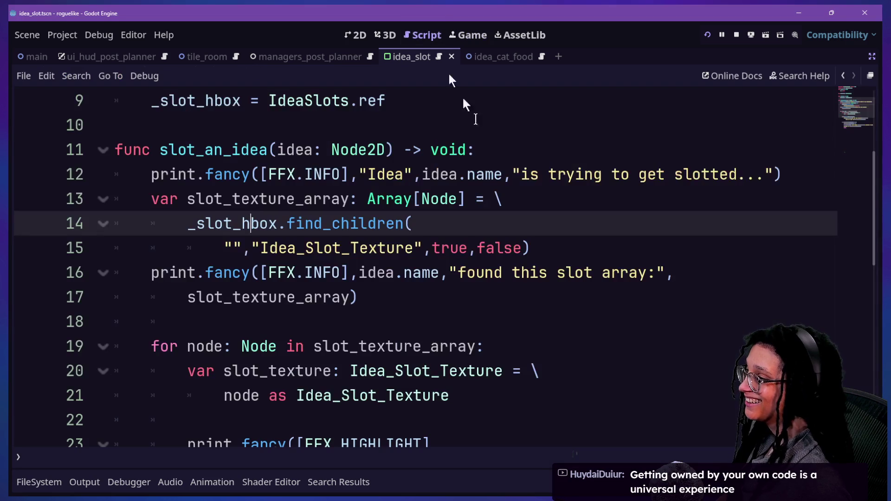
left_click_drag(503, 237, 514, 241)
left_click(513, 238)
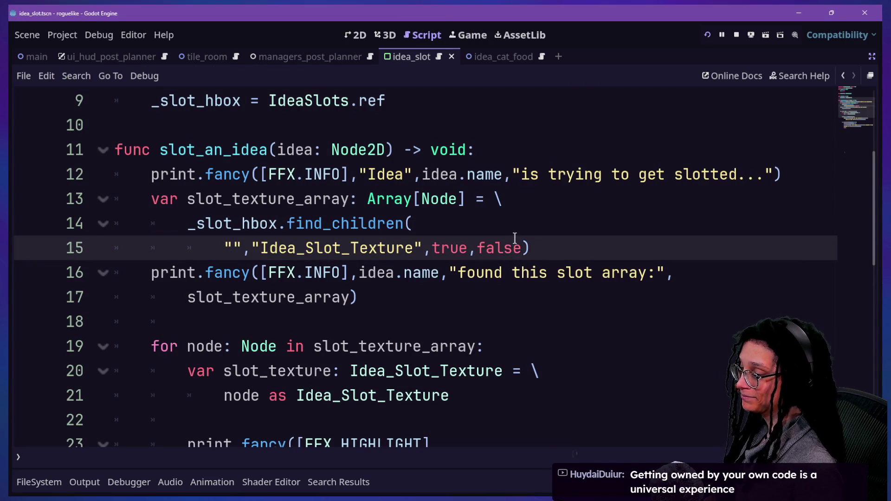
key("BackSpace")
key("BackSpace")
key("BackSpace")
type("tru")
key("ctrl+s")
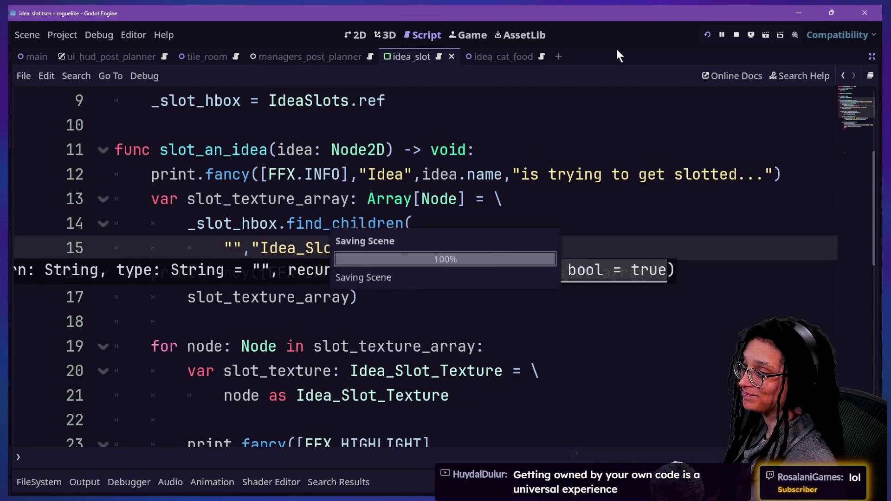
left_click(718, 33)
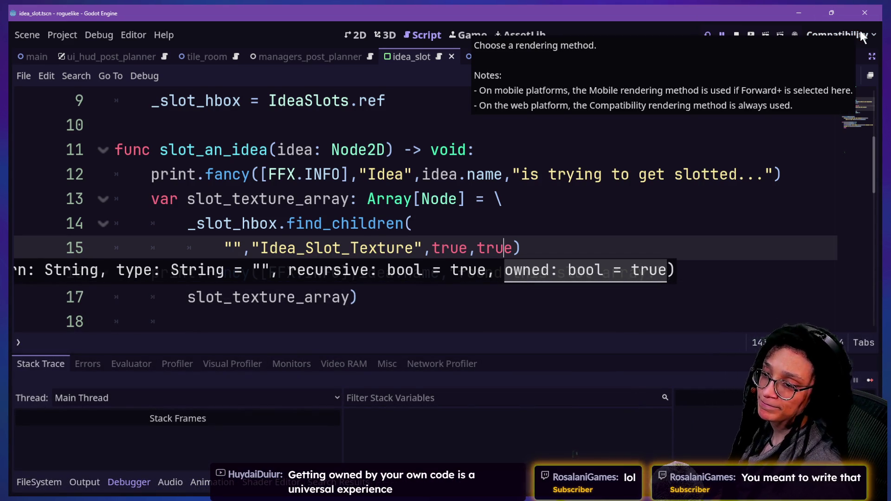
left_click(403, 174)
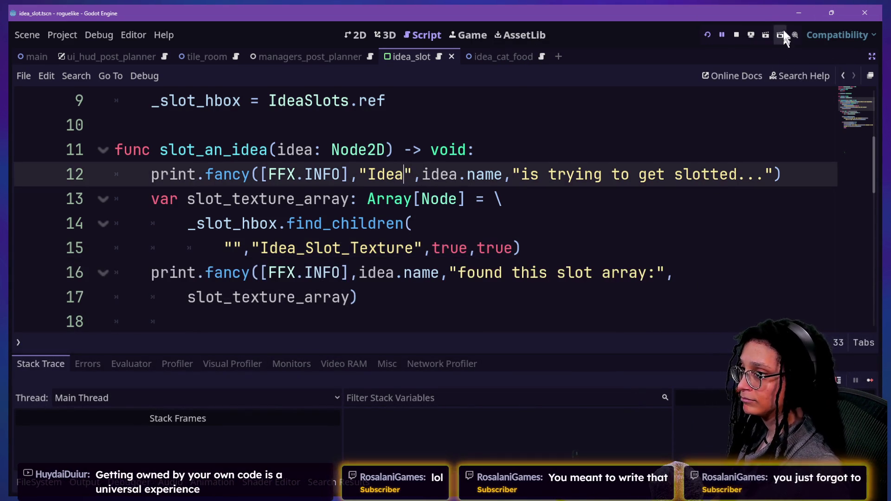
Run the project, start planning with Mewsky as the platform, and show the Output log.
left_click(711, 32)
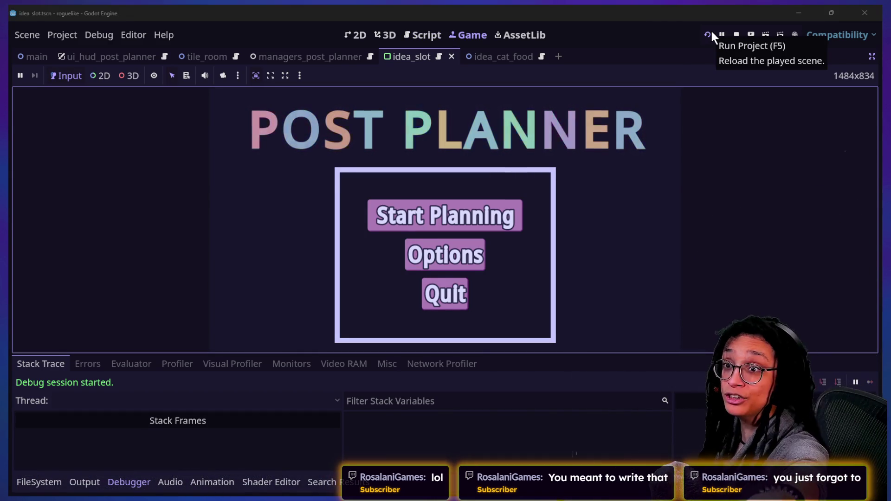
left_click(450, 209)
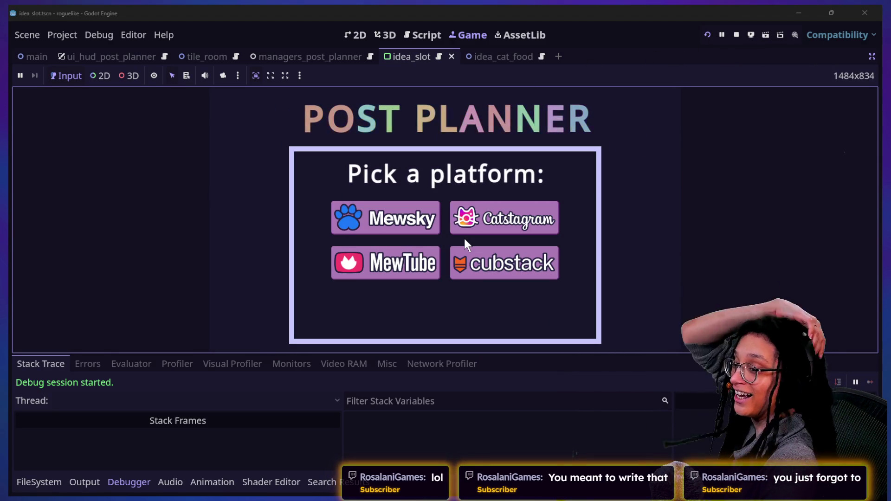
left_click(426, 215)
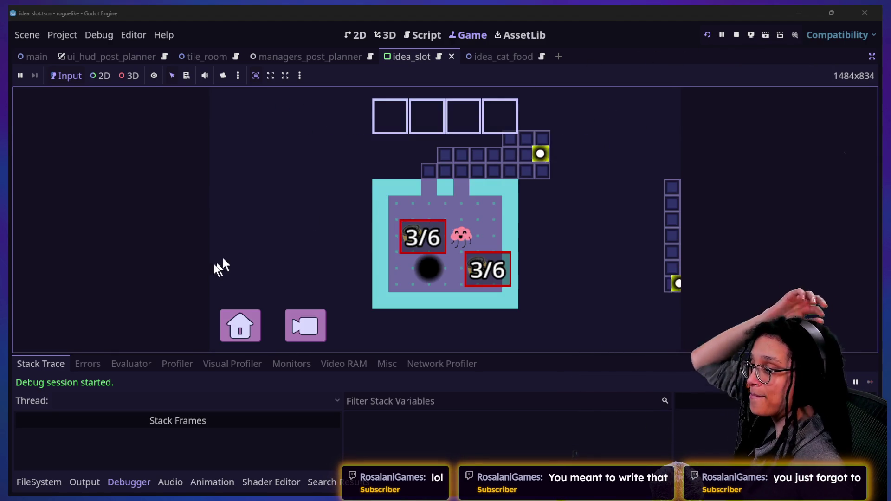
left_click(81, 482)
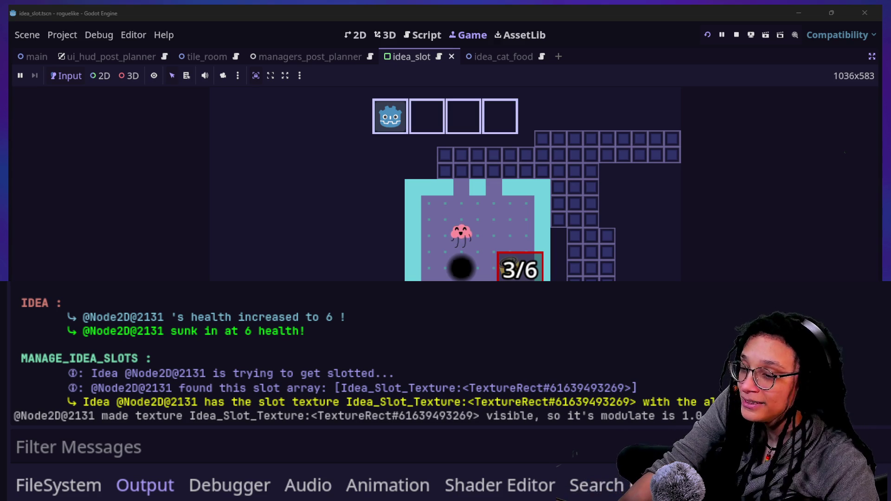
Play until Idea_CatFood sinks in, comparing the slot TextureRect IDs in the Output log.
left_click(555, 254)
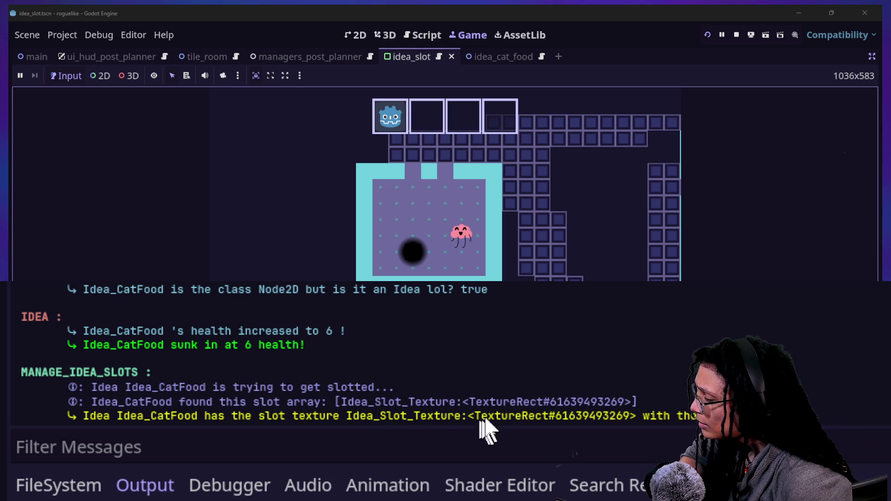
left_click_drag(563, 415, 627, 417)
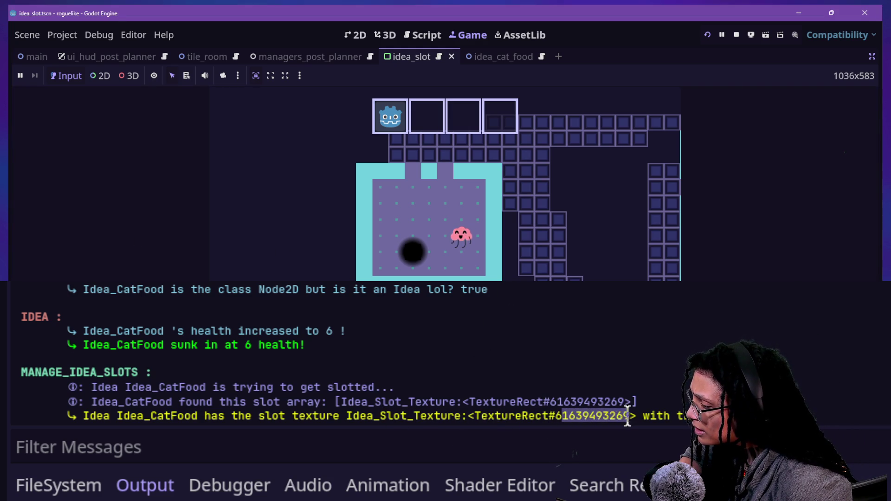
scroll(434, 378, "up", 5)
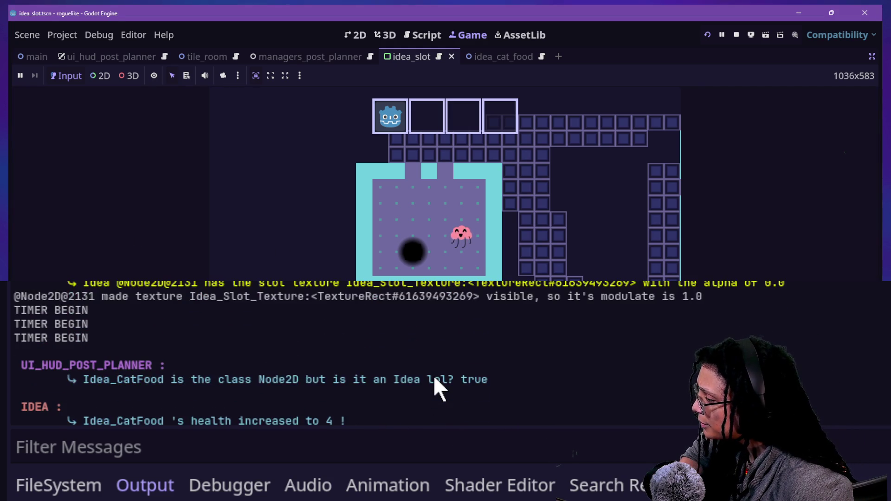
scroll(434, 375, "up", 2)
double_click(594, 310)
left_click(631, 310)
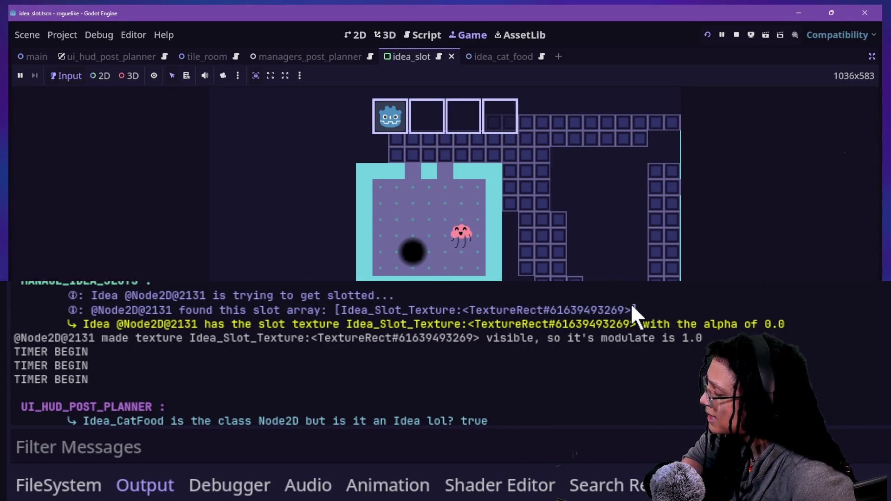
left_click(394, 92)
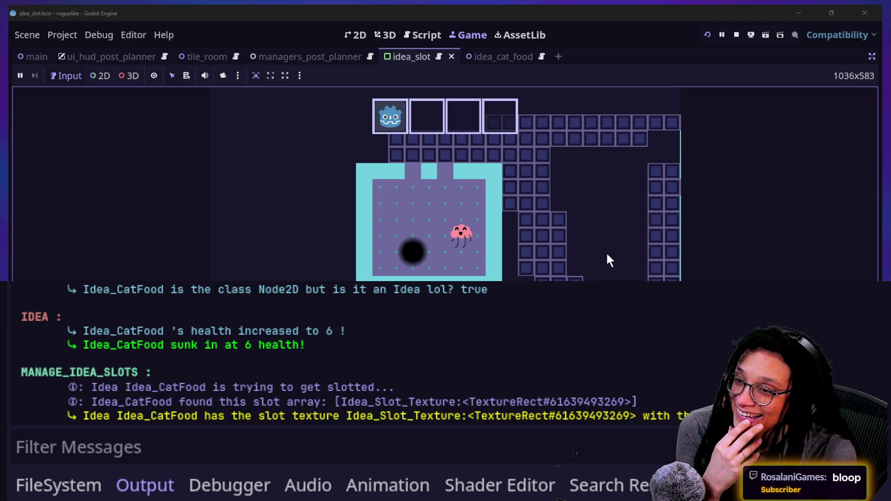
left_click(438, 33)
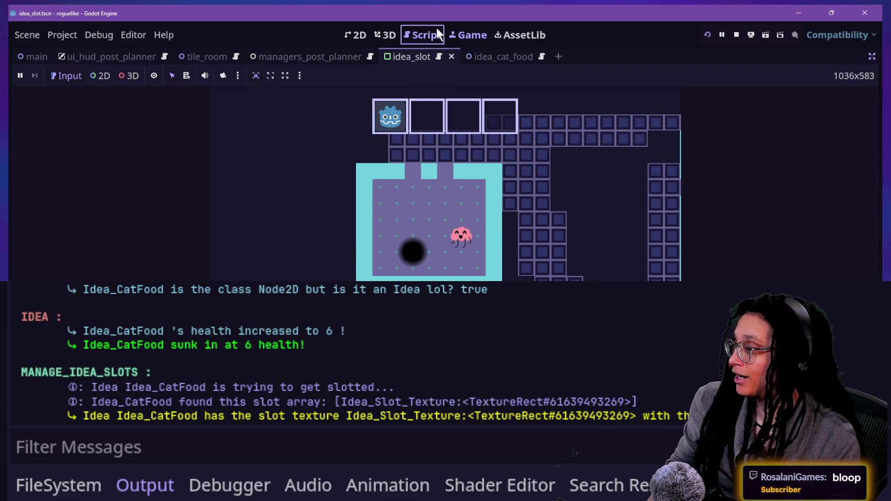
Return to the idea_slot script at idea.name on line 16 and hide the output log.
left_click(438, 34)
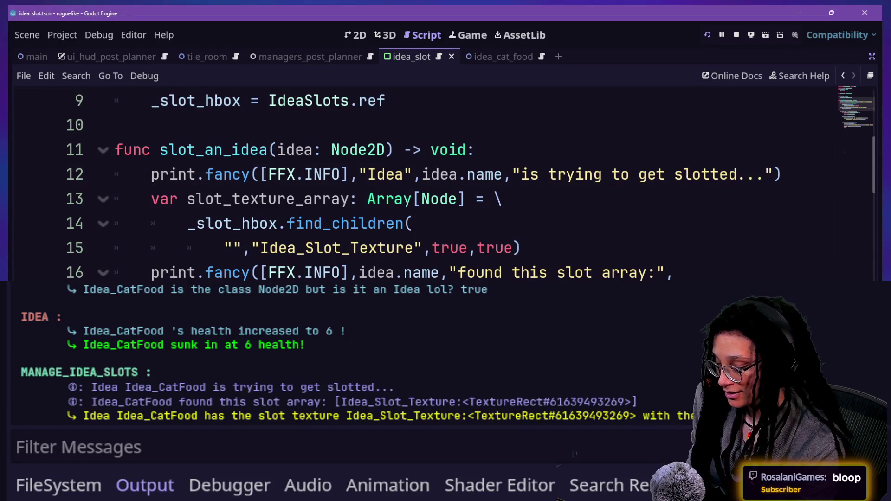
left_click(438, 268)
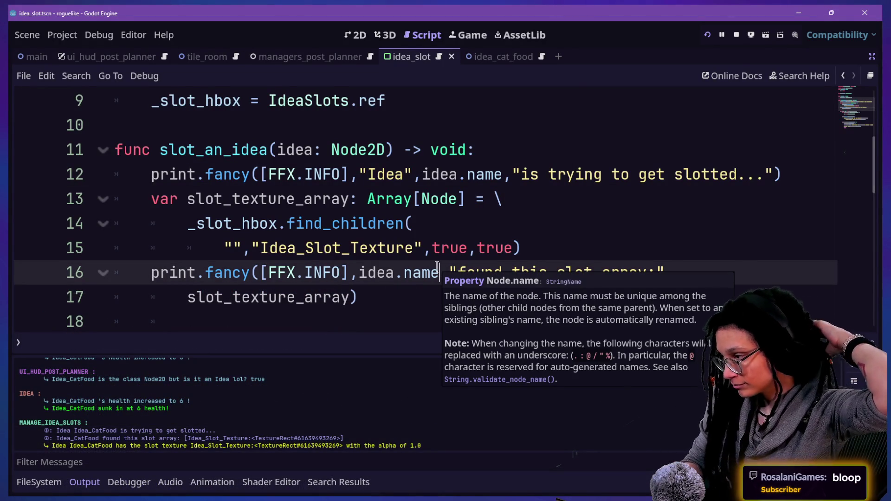
key("Escape")
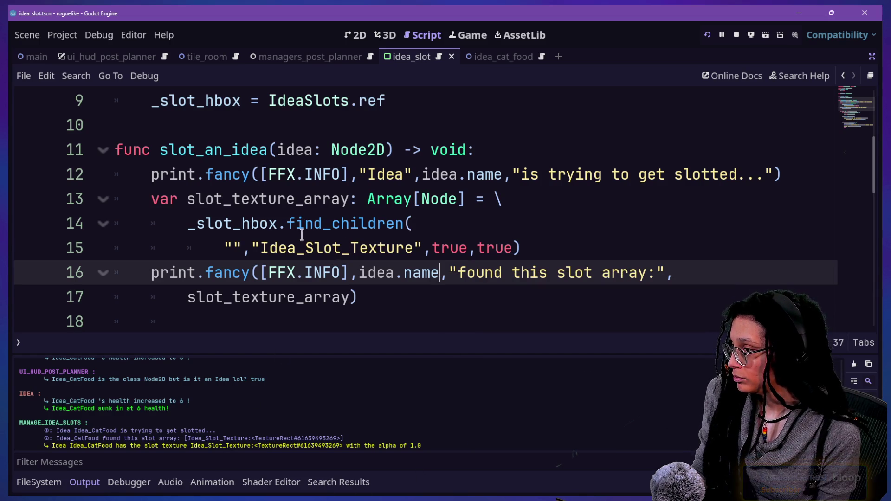
left_click_drag(317, 241, 358, 320)
key("Down")
key("Down")
key("Down")
key("Down")
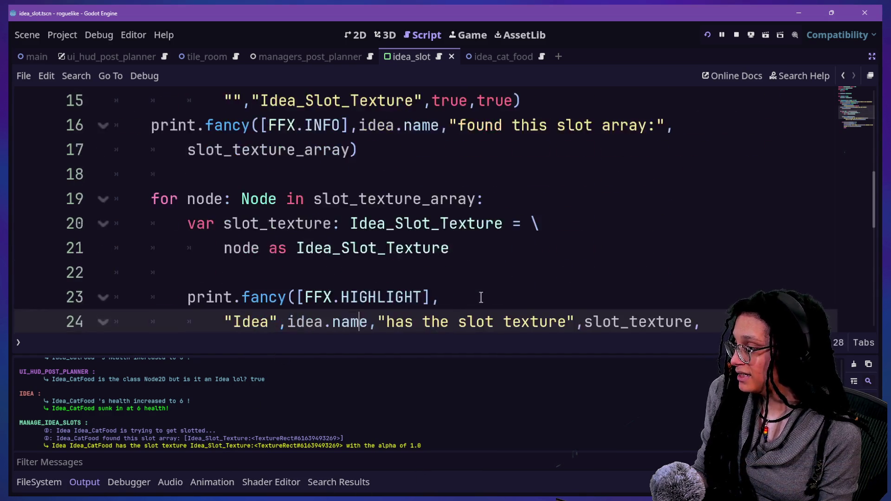
key("ctrl+j")
Review the alpha check, alpha-to-1 line, and print/break on lines 27–30, then reopen the output log.
mouse_move(192, 324)
left_mouse_down()
mouse_move(377, 344)
mouse_move(415, 369)
mouse_move(604, 370)
left_mouse_up()
left_click(378, 345)
left_click(353, 396)
left_click(603, 371)
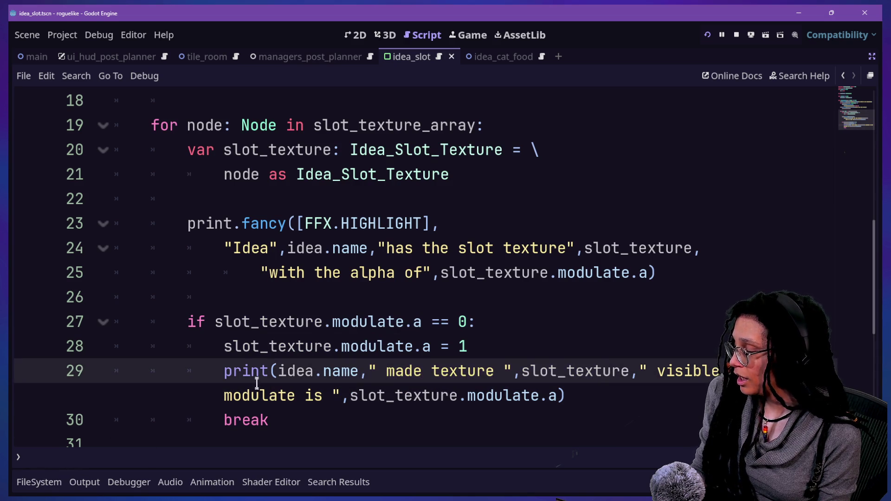
left_click_drag(242, 370, 453, 418)
left_click(462, 418)
left_click_drag(241, 371, 425, 411)
left_click(321, 371)
key("Down")
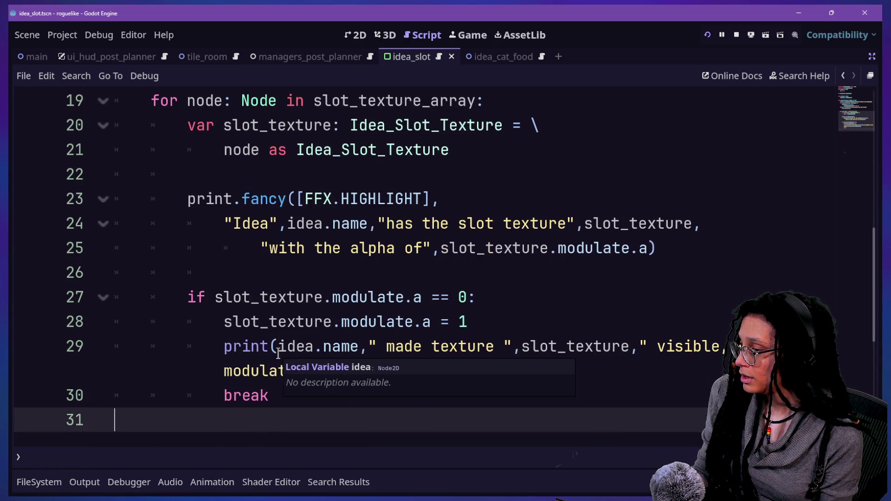
left_click_drag(225, 322, 501, 314)
left_click(501, 313)
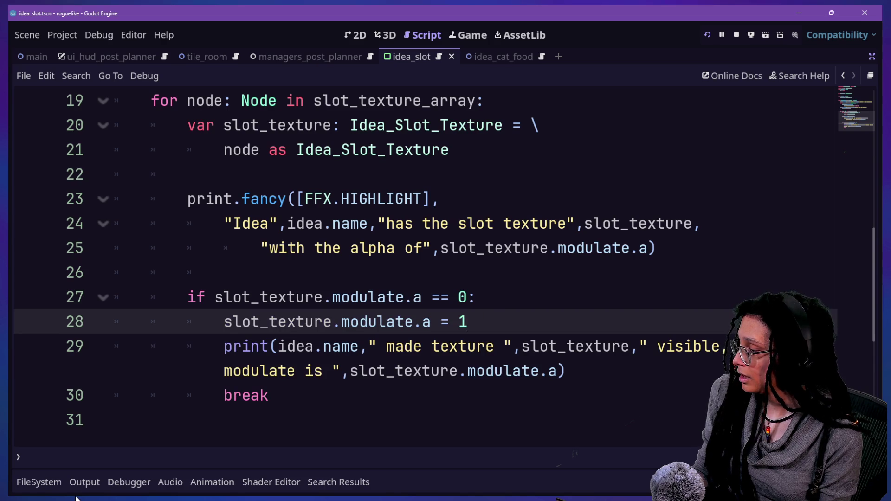
left_click(82, 488)
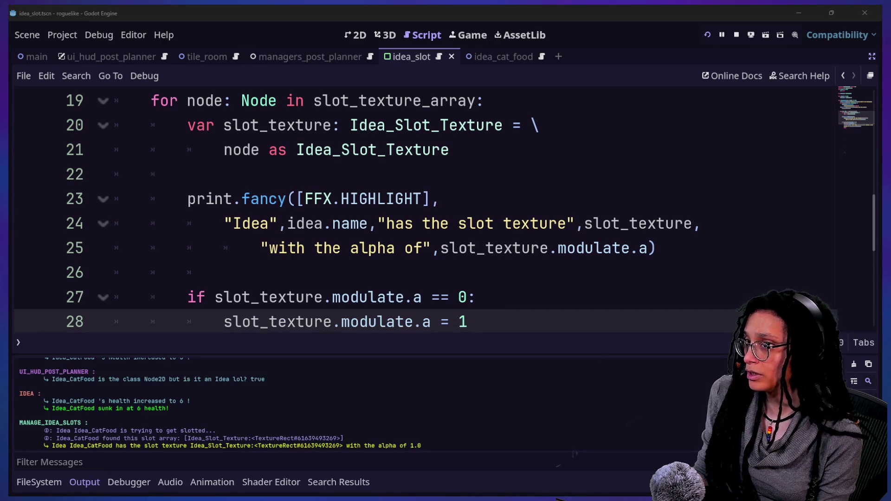
left_click(102, 461)
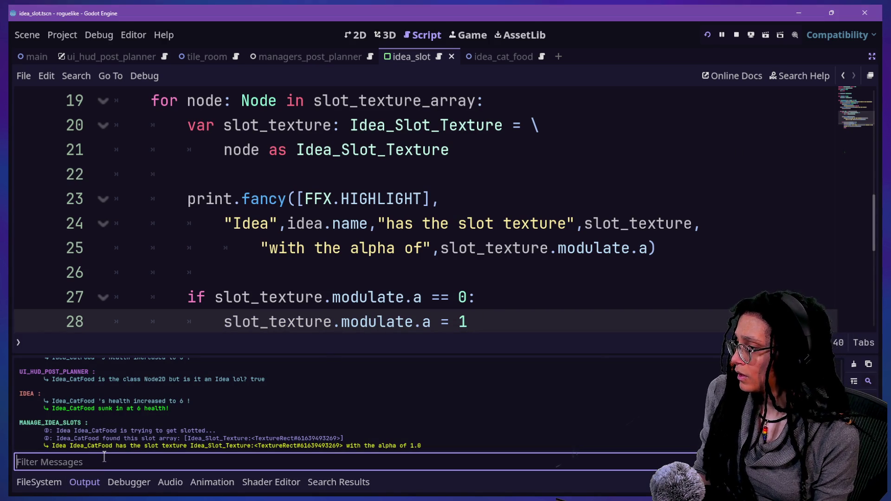
Filter the output log by 'has the' and compare both ideas' TextureRect IDs.
type("has the")
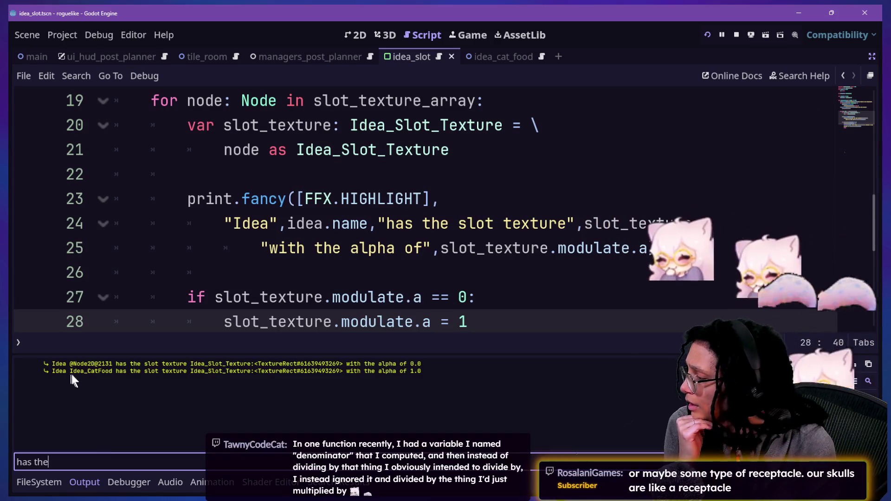
left_click_drag(111, 364, 238, 371)
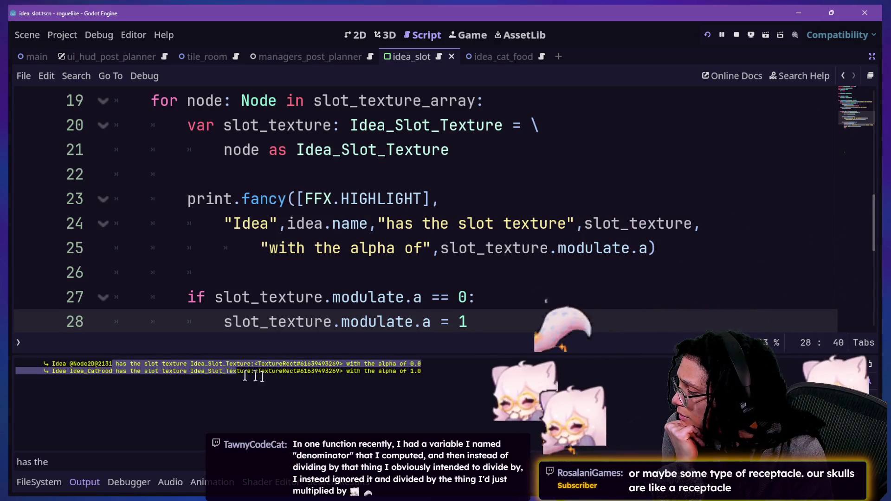
left_click(387, 248)
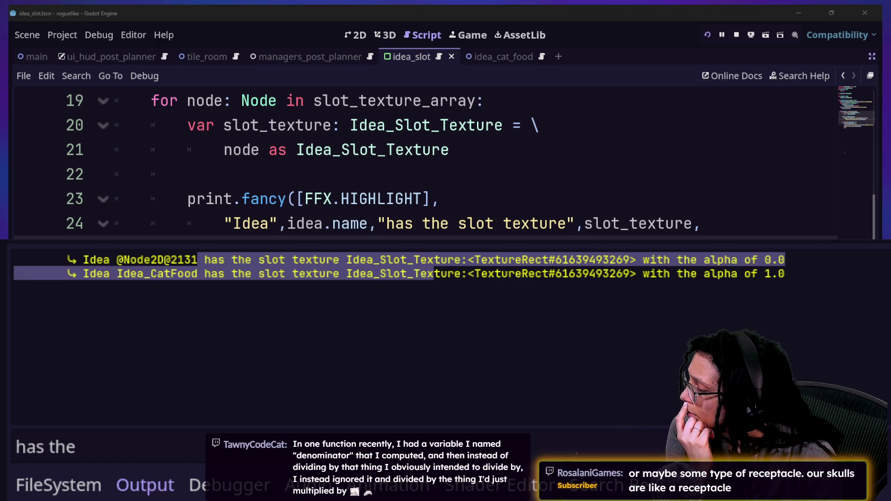
left_click(590, 274)
left_click_drag(522, 260, 589, 261)
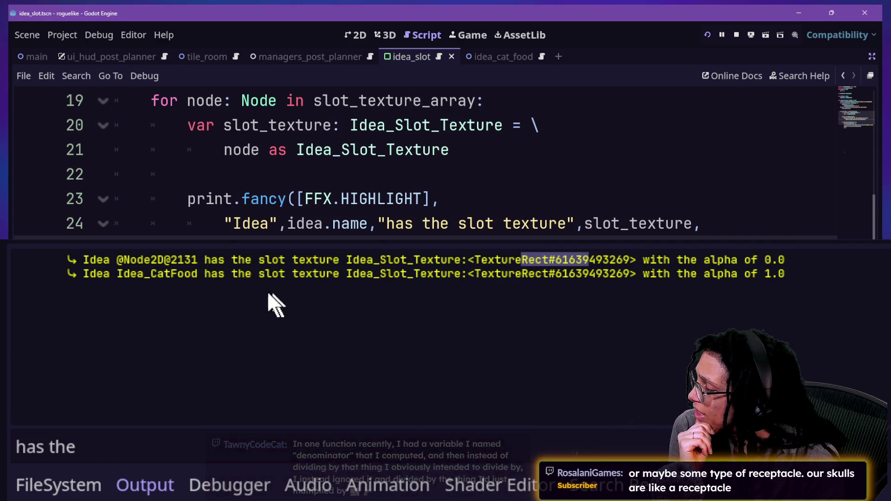
mouse_move(118, 261)
left_mouse_down()
mouse_move(140, 261)
mouse_move(143, 275)
mouse_move(194, 275)
left_mouse_up()
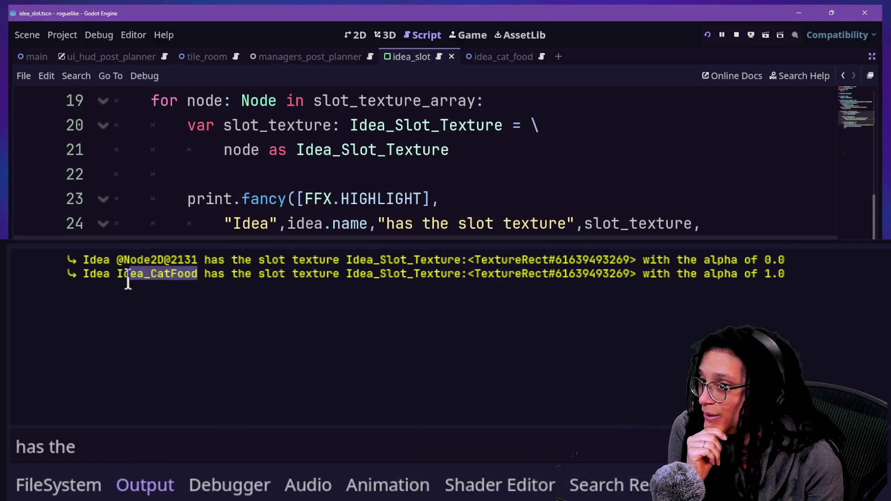
left_click_drag(481, 260, 596, 261)
left_click_drag(522, 274, 596, 273)
left_click_drag(122, 260, 197, 273)
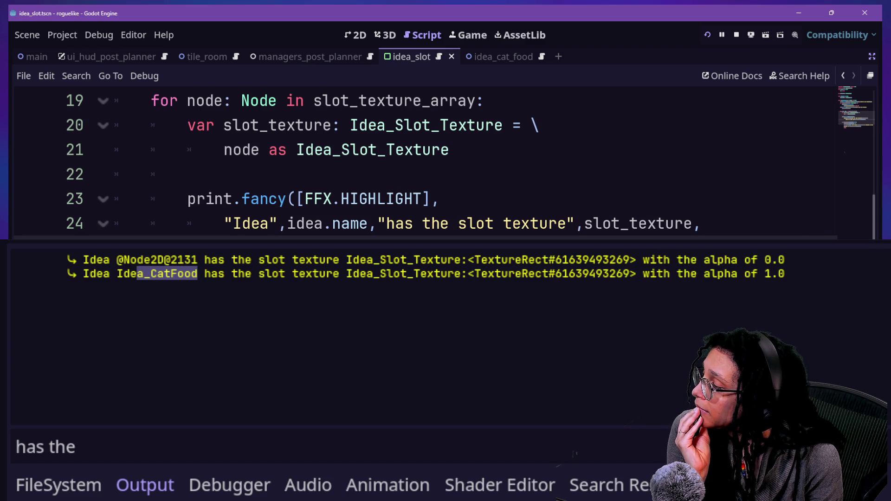
Replace the log filter text with 'so it's'.
scroll(417, 163, "down", 1)
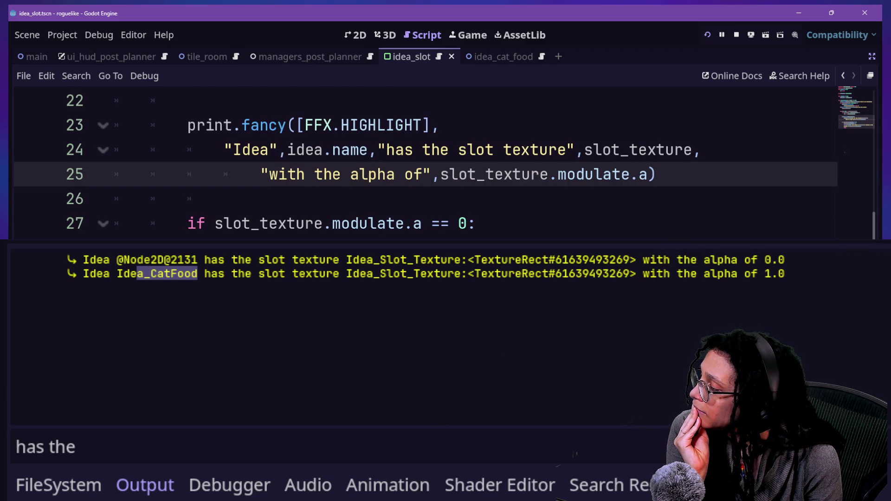
left_click(358, 454)
key("ctrl+a")
type("so it's")
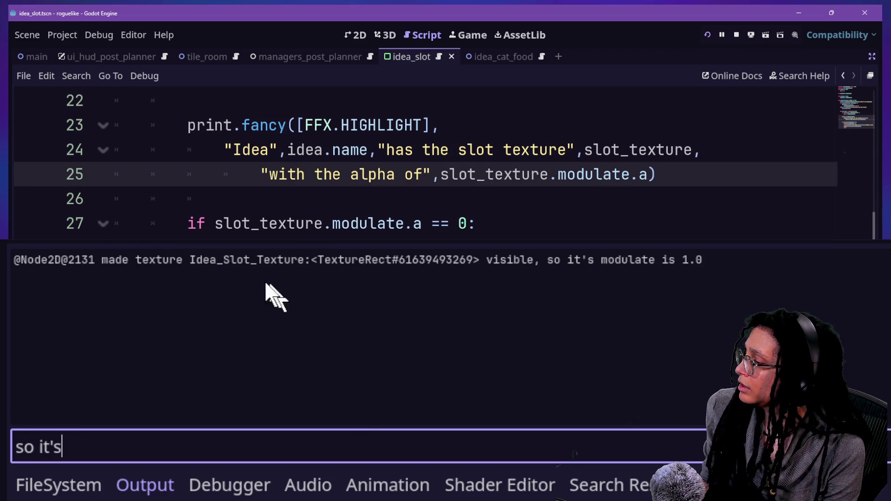
Inspect the made-texture-visible message in the output log.
left_click_drag(114, 262, 406, 259)
left_click(541, 286)
left_click(348, 272)
left_click(478, 281)
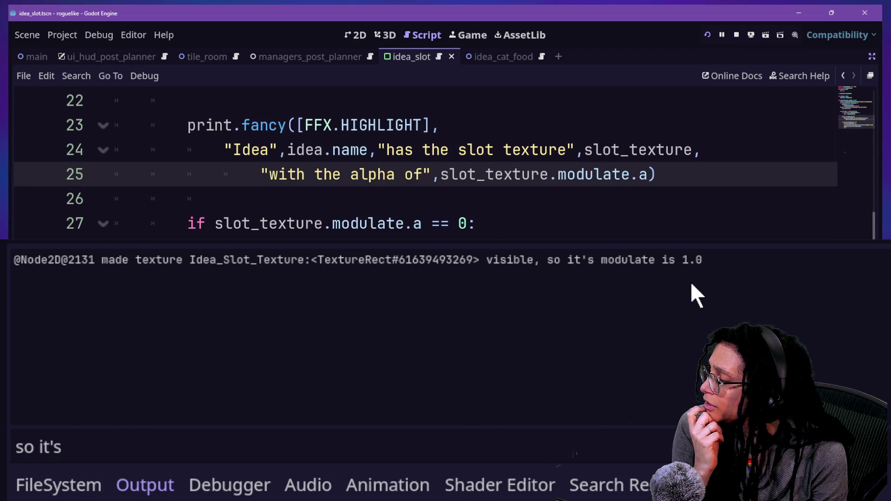
scroll(445, 163, "up", 1)
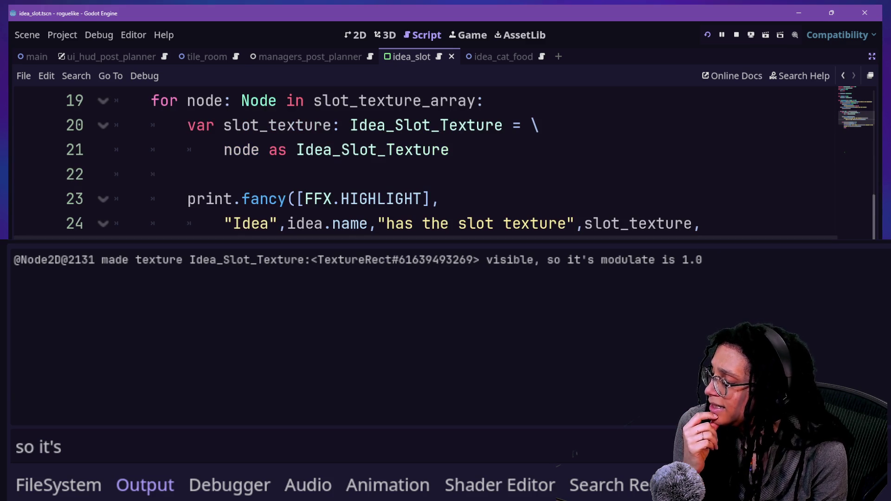
scroll(418, 162, "down", 1)
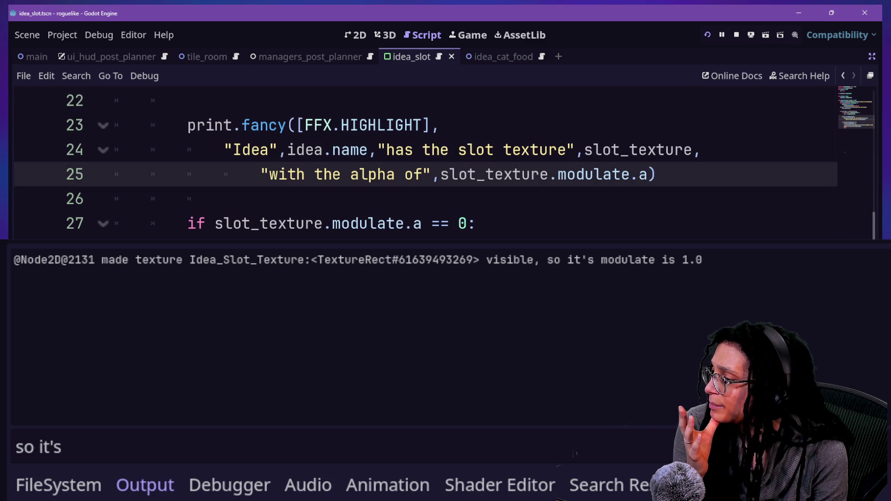
Examine the texture alpha check condition on line 27 of the script.
left_click_drag(206, 224, 368, 226)
left_click(365, 225)
left_click_drag(260, 225, 308, 224)
left_click(432, 221)
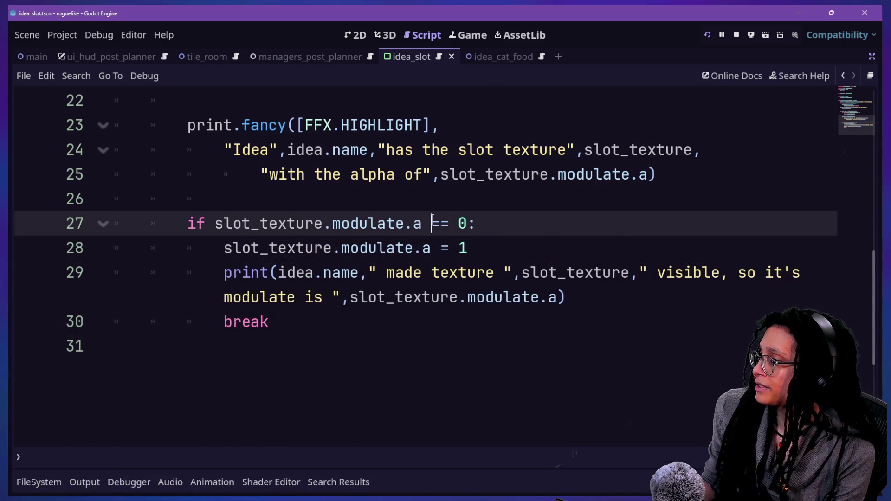
scroll(432, 222, "up", 3)
scroll(203, 255, "down", 1)
scroll(203, 255, "down", 2)
scroll(203, 255, "up", 1)
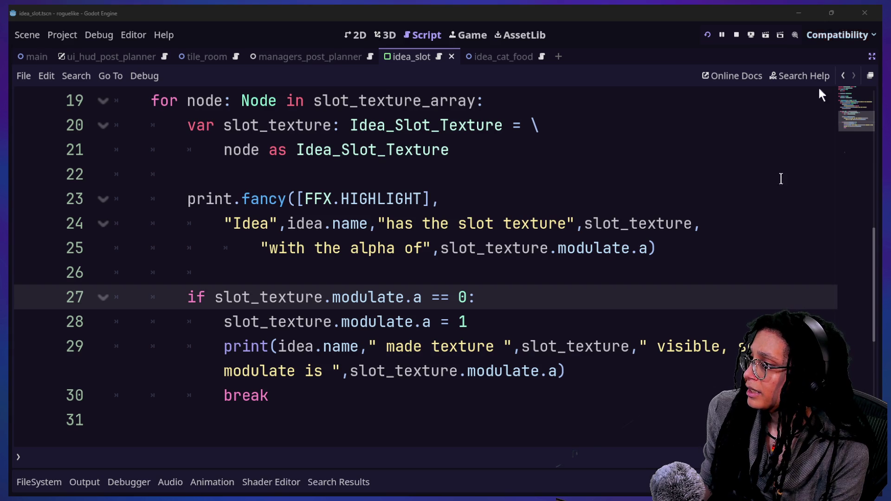
left_click_drag(268, 297, 540, 296)
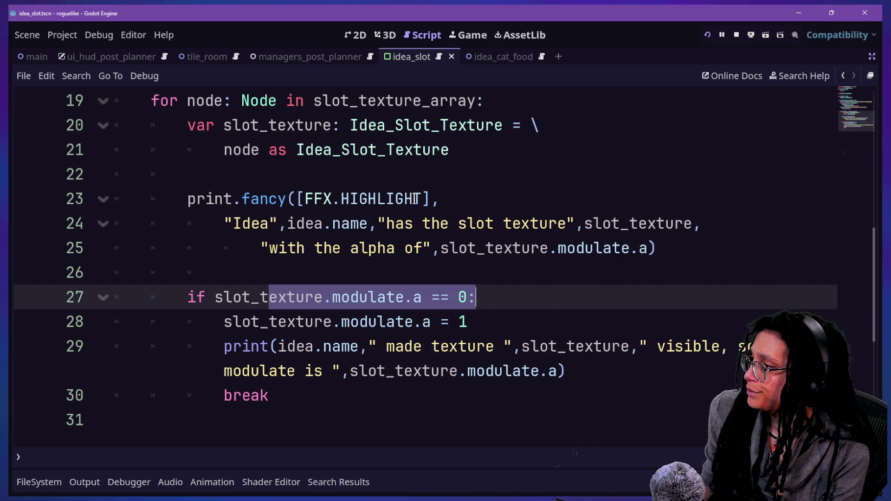
left_click(314, 149)
Open the output log and clear the 'so it's' filter.
left_click(85, 482)
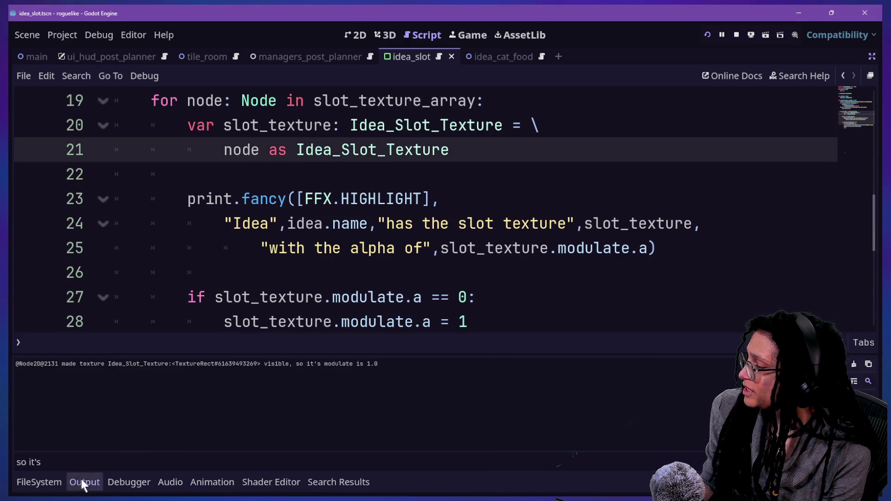
triple_click(192, 457)
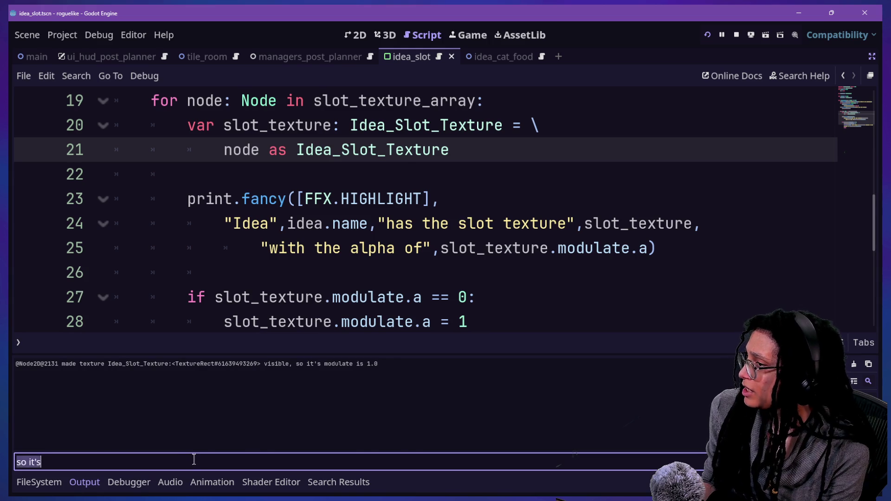
key("BackSpace")
scroll(225, 249, "up", 3)
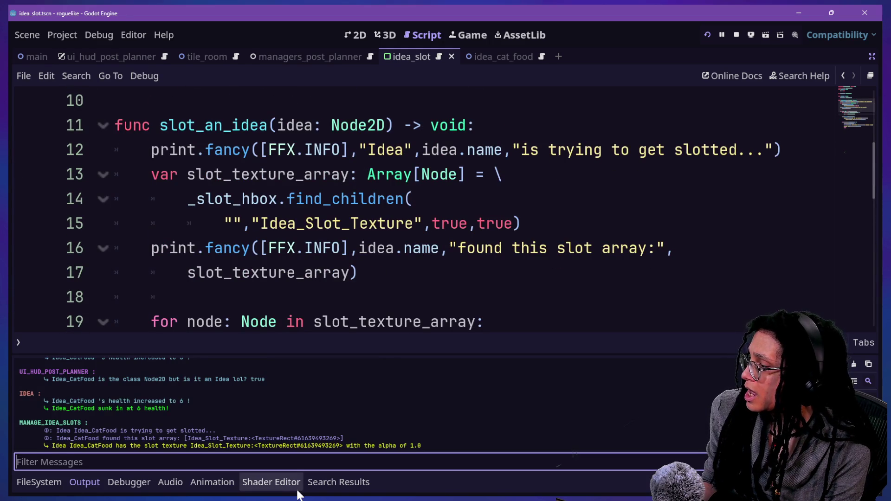
Filter the output log by 'array' and check the Idea_Slot_Texture entries.
type("array")
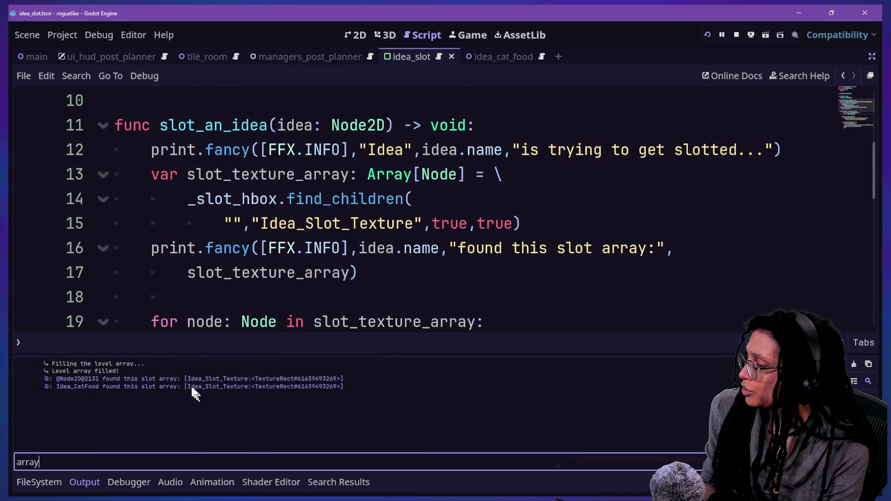
left_click(193, 387)
double_click(218, 387)
left_click(242, 388)
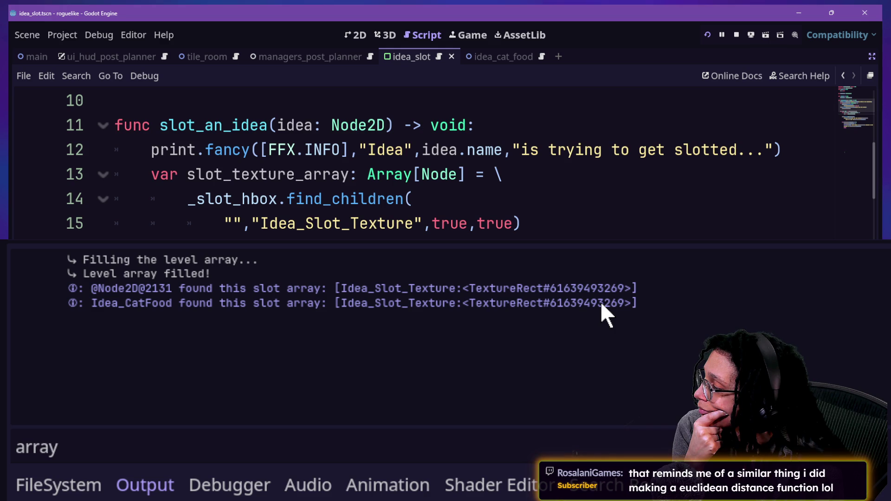
Return to the script and restore the Scene and Inspector docks.
left_click(385, 180)
scroll(384, 203, "up", 1)
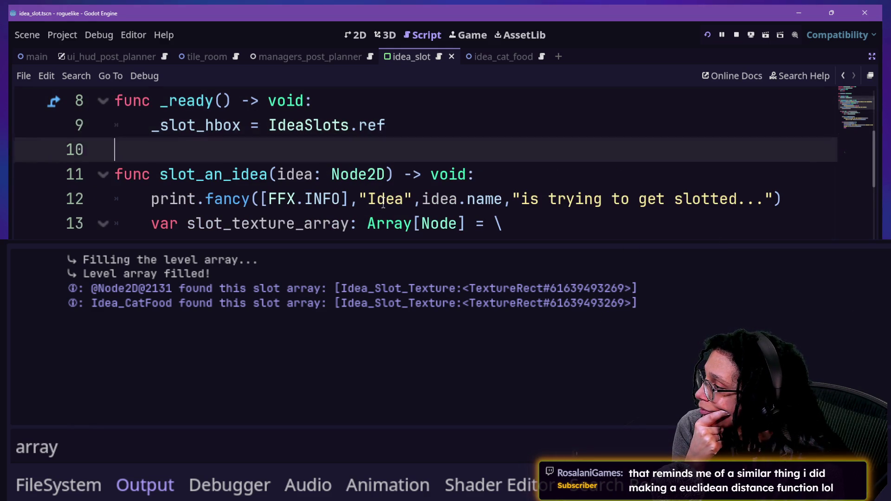
scroll(383, 204, "down", 1)
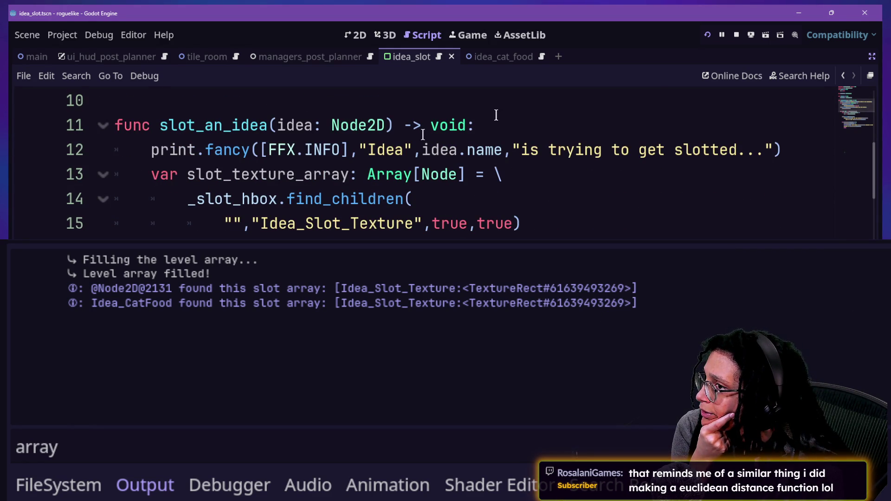
left_click(872, 56)
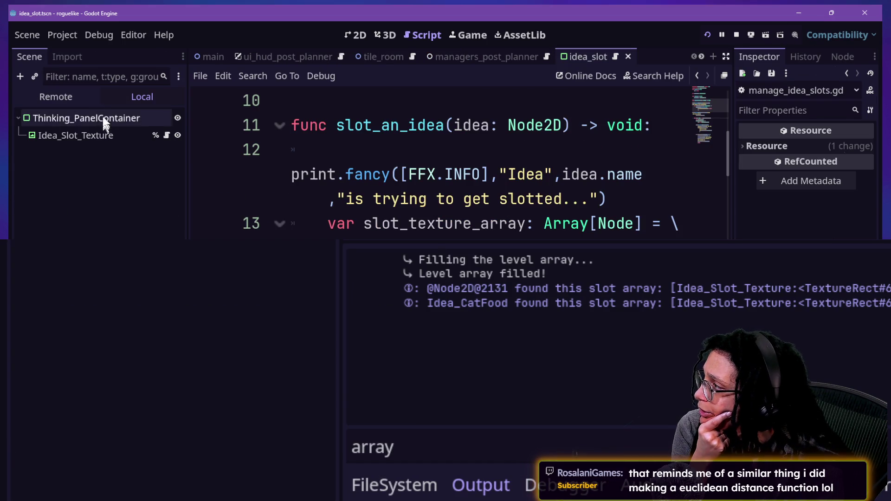
In the Remote scene tree, expand Main > Managers > ManageUI down to IdeaSlots_HBox and widen the dock.
left_click(77, 99)
left_click(22, 169)
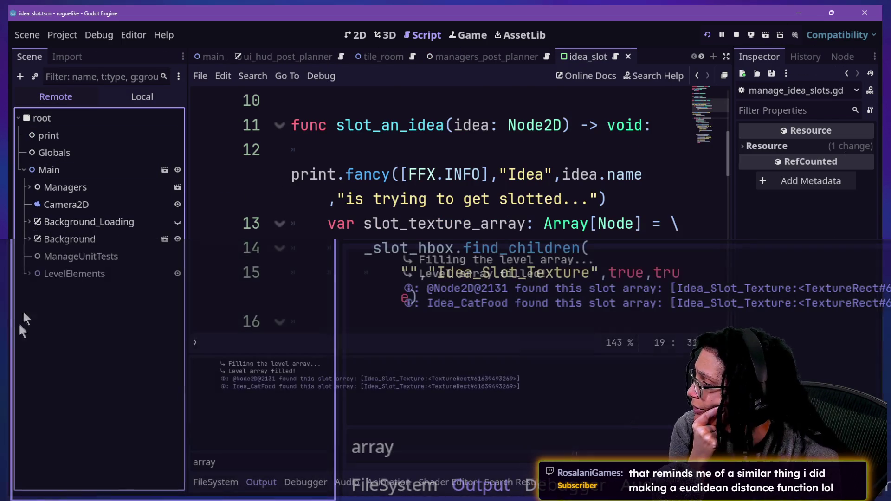
left_click(29, 187)
left_click(28, 169)
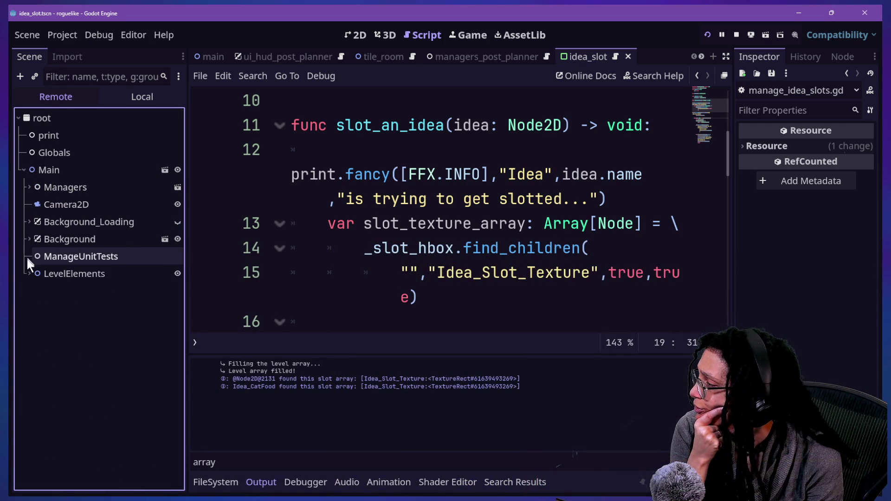
left_click(29, 188)
scroll(48, 237, "down", 1)
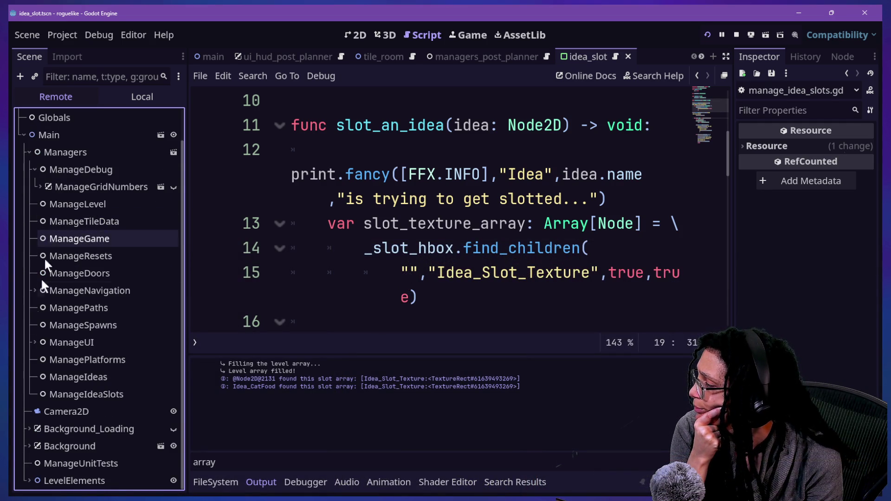
left_click(35, 341)
left_click(40, 325)
scroll(92, 325, "down", 1)
left_click(45, 307)
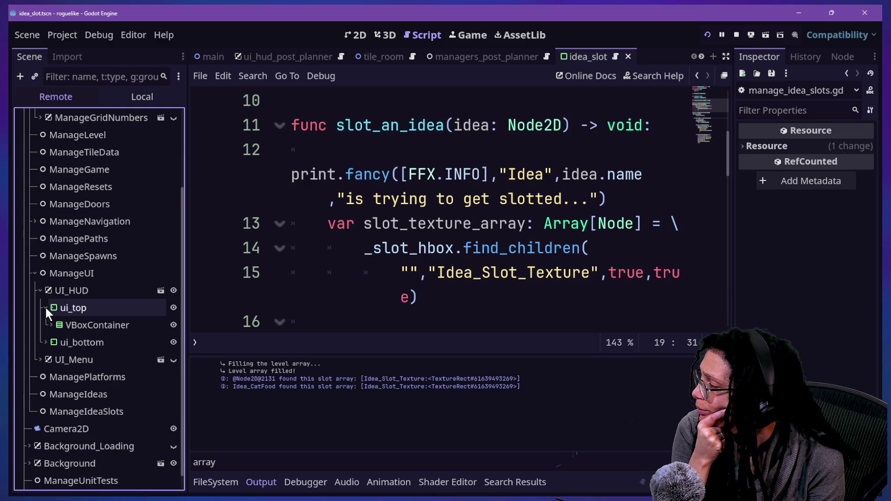
scroll(45, 306, "down", 1)
left_click(52, 308)
scroll(51, 308, "down", 1)
left_click(56, 290)
scroll(89, 312, "down", 1)
left_click(63, 289)
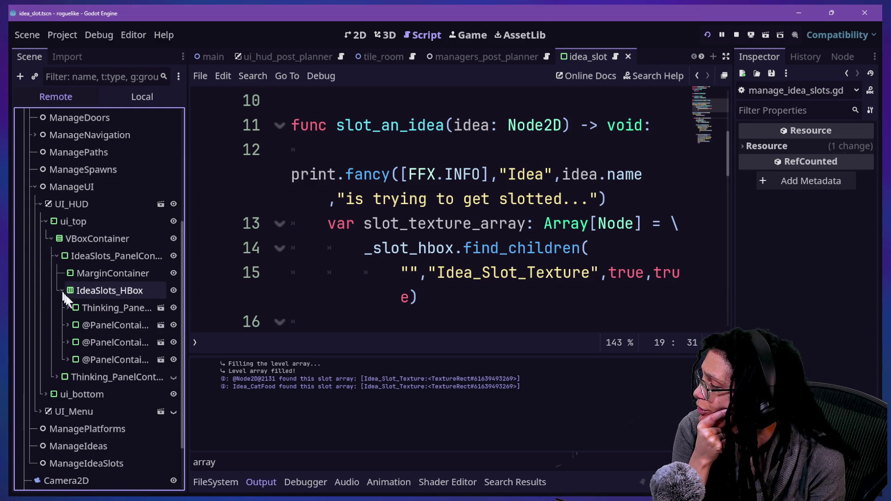
scroll(88, 316, "down", 1)
mouse_move(187, 259)
left_mouse_down()
mouse_move(253, 259)
mouse_move(238, 259)
left_mouse_up()
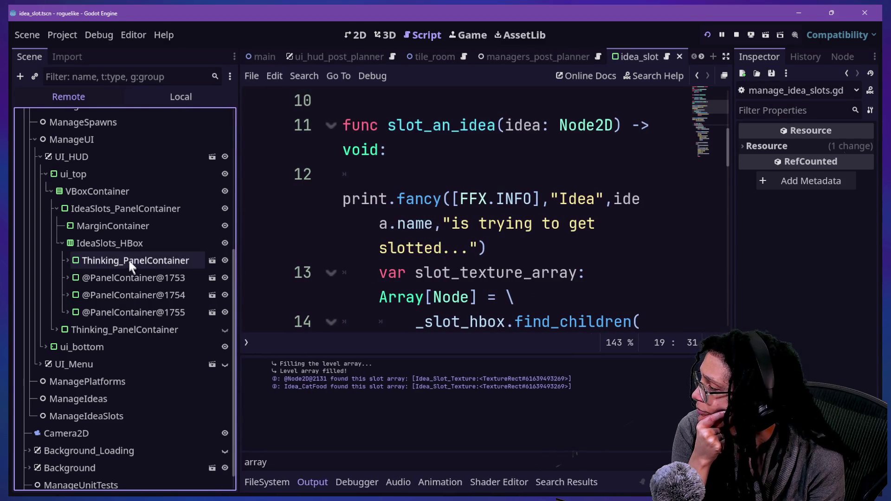
Expand each of the four slot panels and inspect its Idea_Slot_Texture node.
left_click(67, 260)
left_click(99, 275)
left_click(122, 309)
left_click(124, 303)
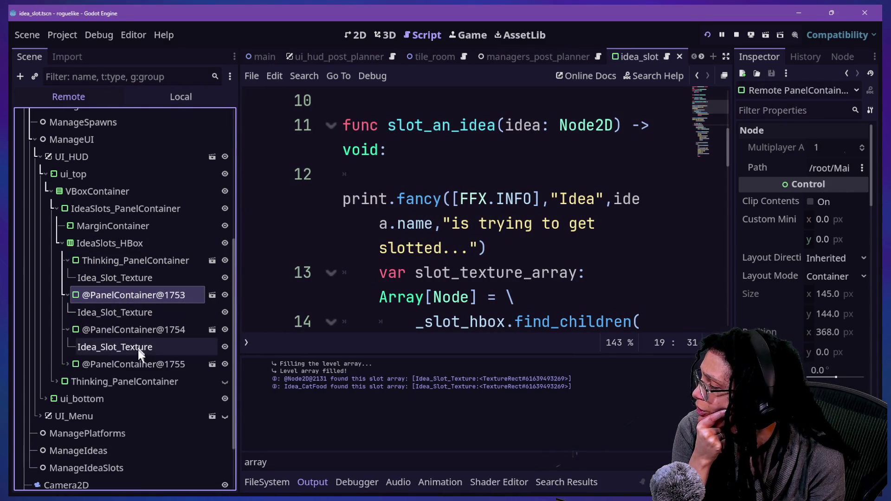
left_click(143, 364)
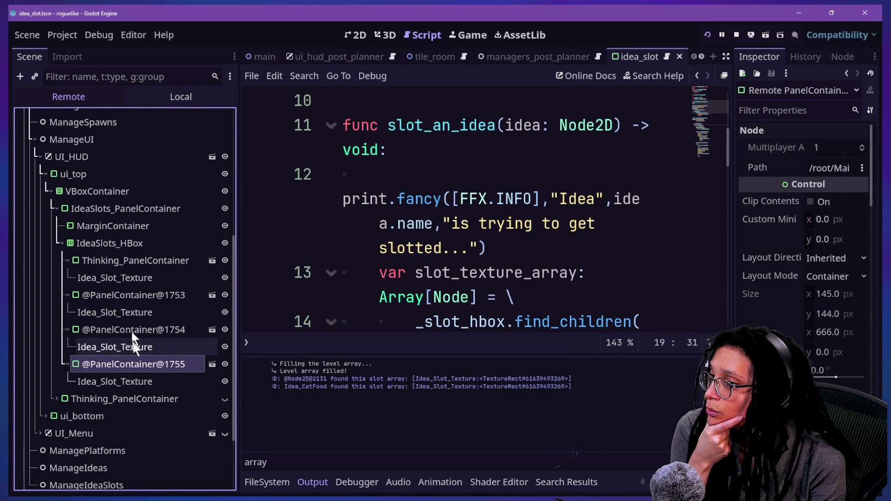
left_click(125, 277)
left_click(122, 316)
left_click(141, 361)
left_click(148, 378)
left_click(145, 348)
left_click(141, 310)
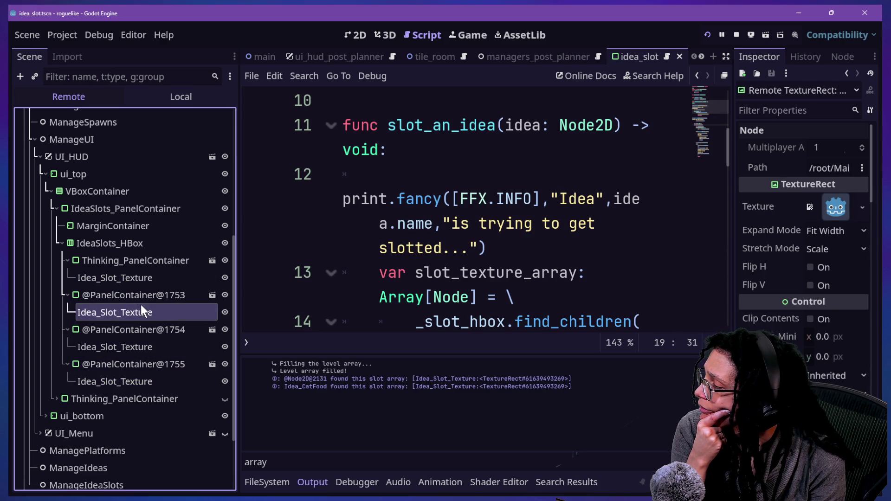
left_click(156, 348)
left_click(167, 377)
left_click(160, 347)
left_click(148, 277)
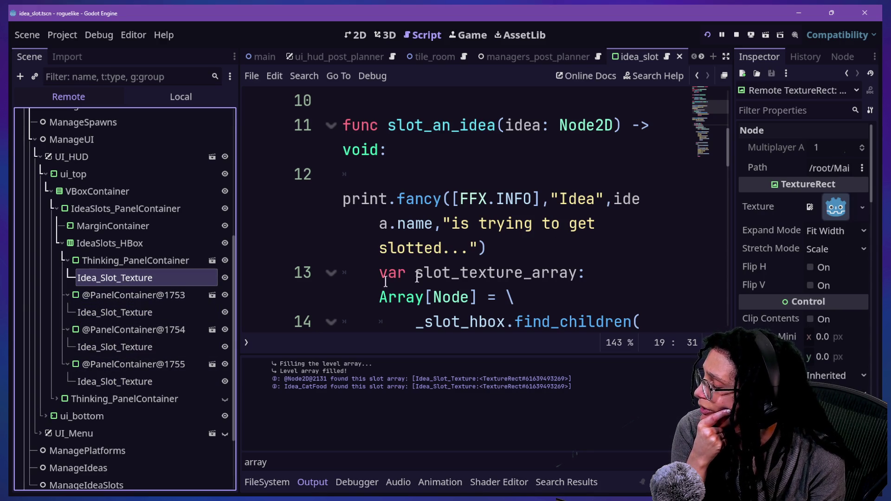
left_click(575, 251)
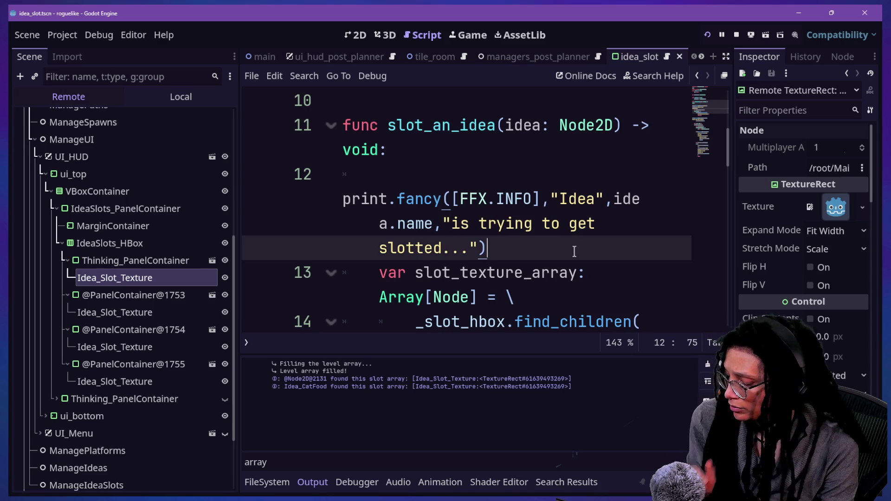
Read the find_children documentation tooltip on line 14 to check its recursive and owned behaviour.
scroll(574, 251, "down", 5, "ctrl")
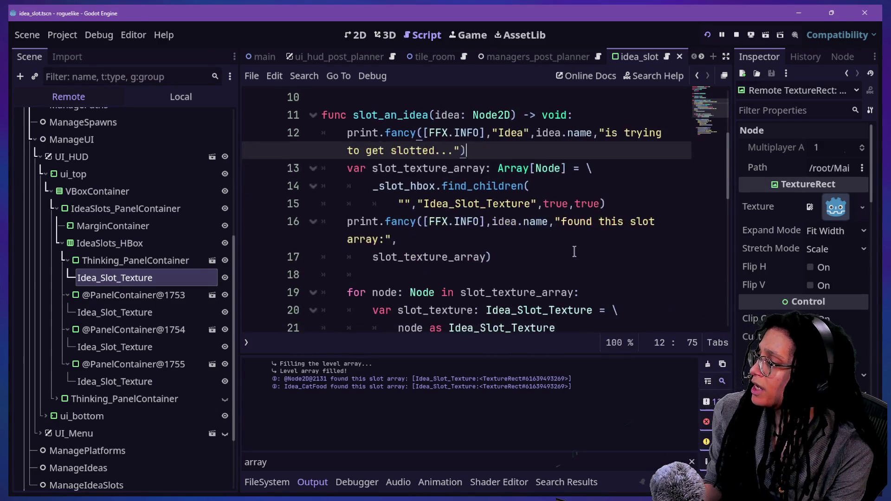
left_click(570, 250)
key("Up")
key("Up")
key("Up")
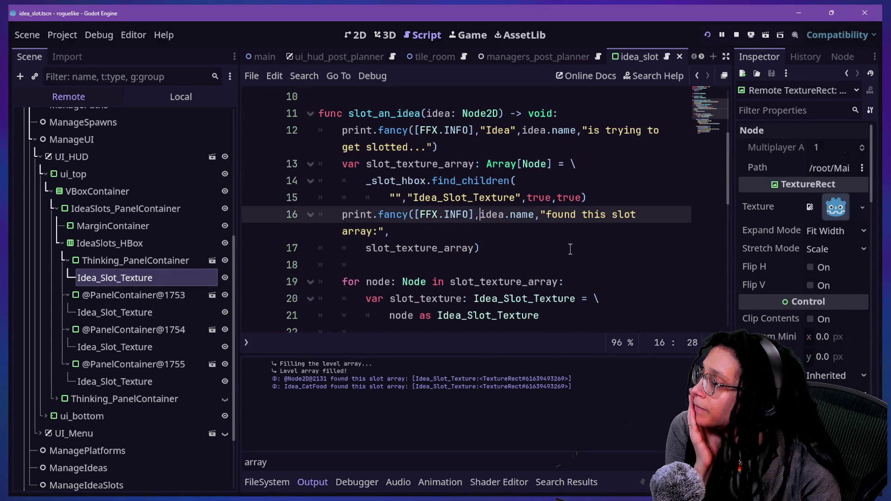
key("Up")
key("Up")
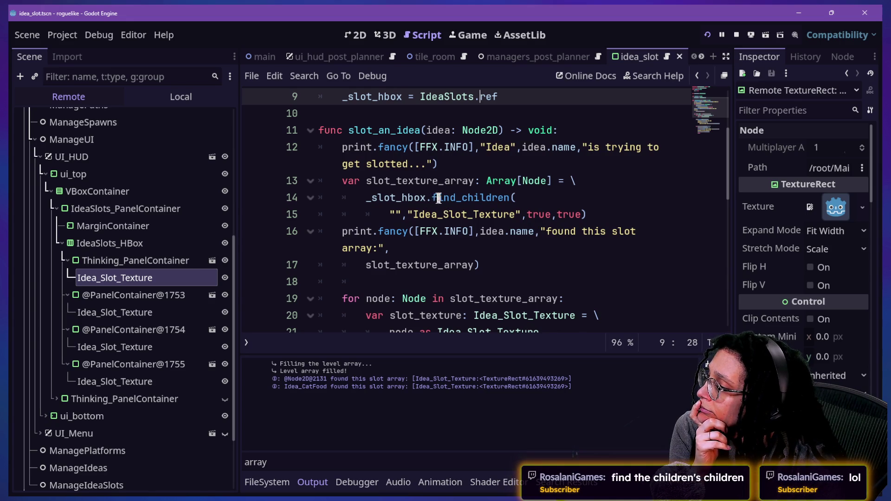
mouse_move(444, 200)
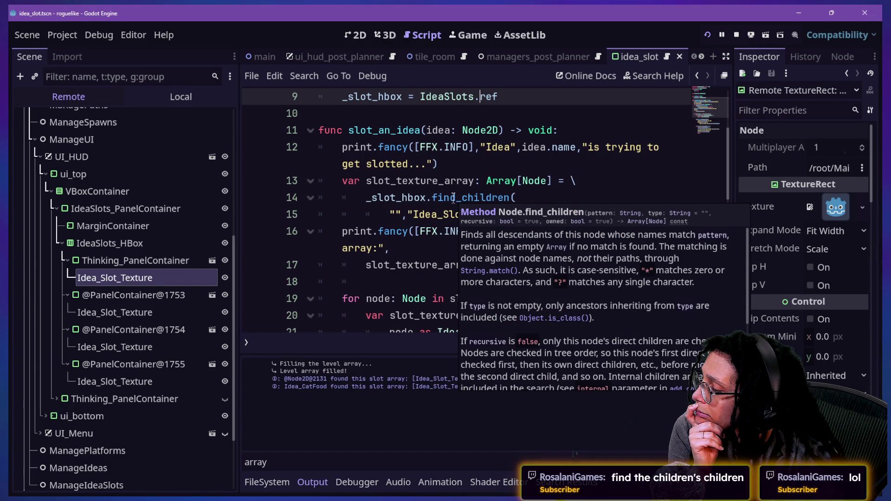
scroll(546, 258, "down", 3)
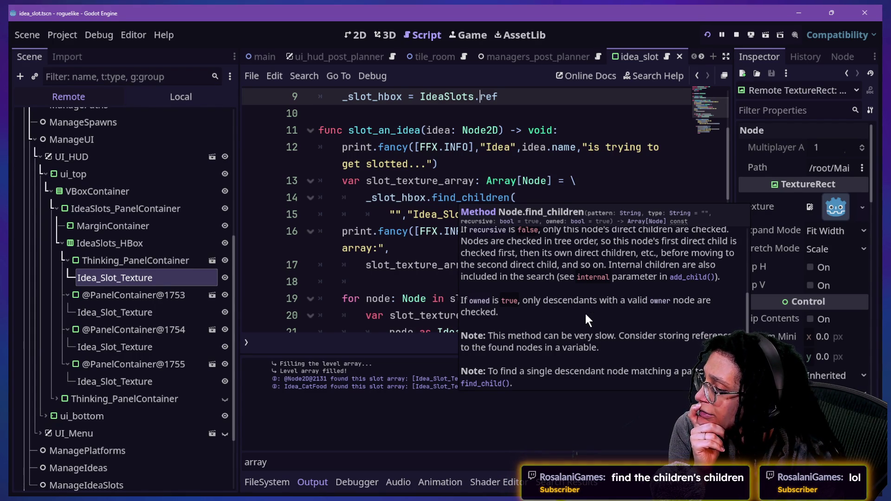
left_click(543, 197)
Set find_children's owned argument to false and rerun the game, starting planning with Mewsky.
left_click(551, 213)
type(",f")
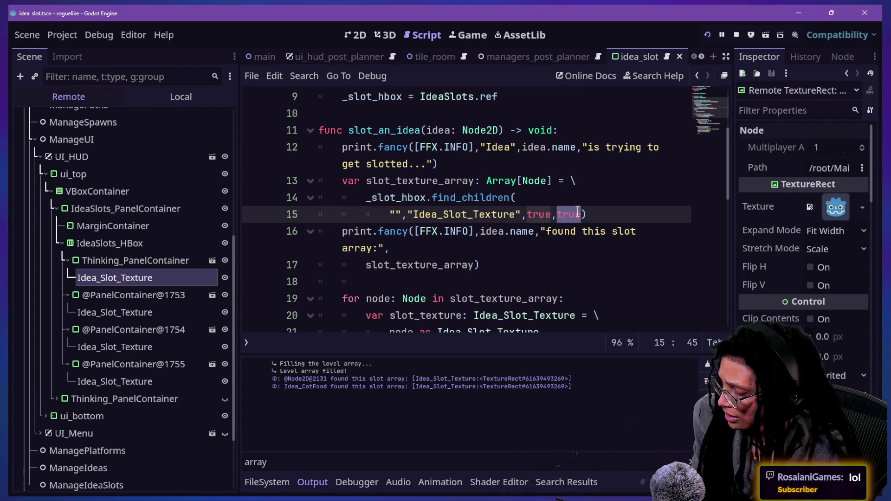
type("alse")
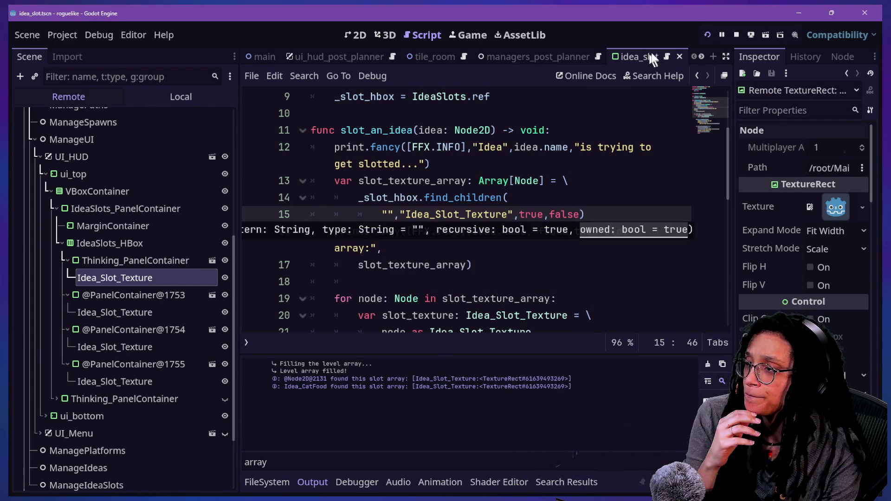
left_click(709, 36)
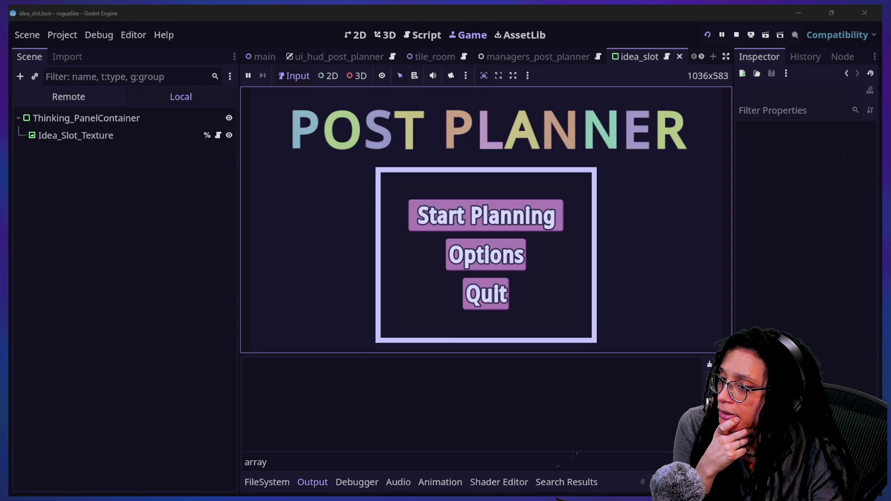
left_click(506, 226)
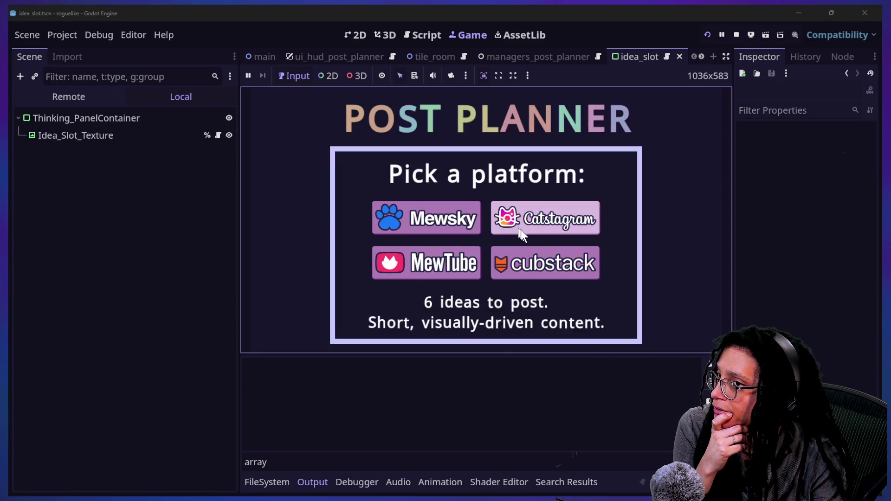
left_click(425, 228)
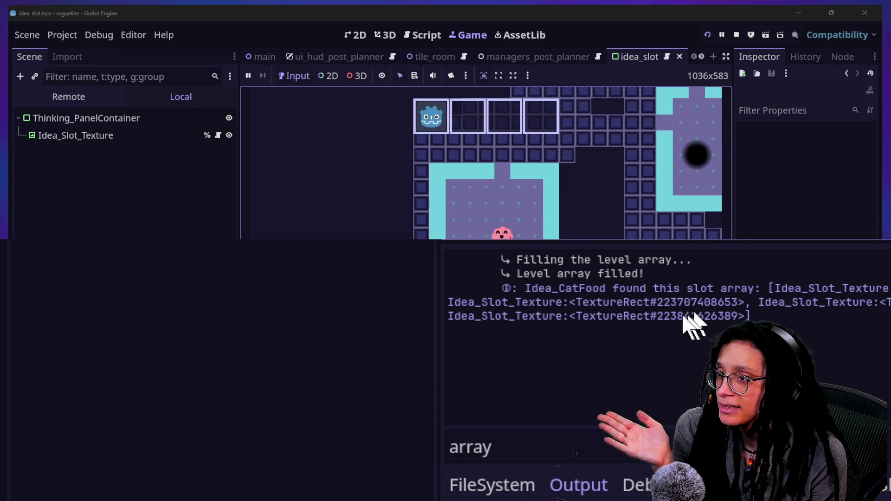
Resize the Scene dock and inspector area to widen the Output log.
key("ctrl+shift+F11")
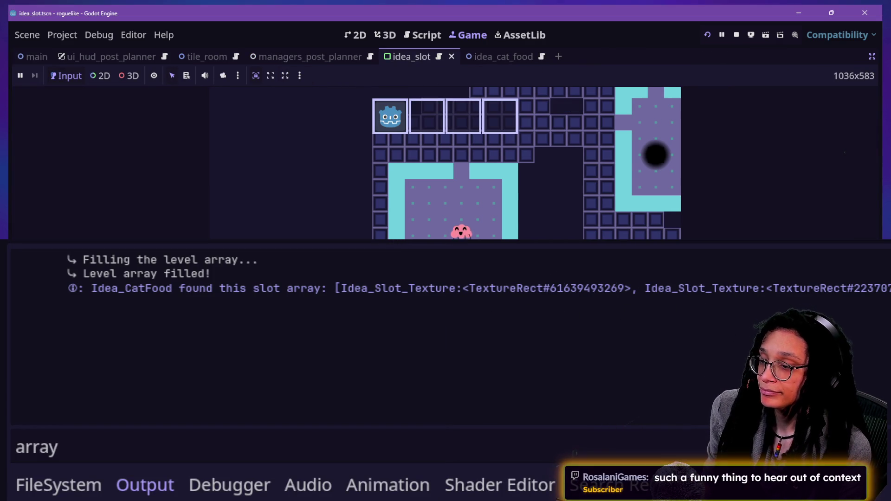
key("ctrl+shift+F11")
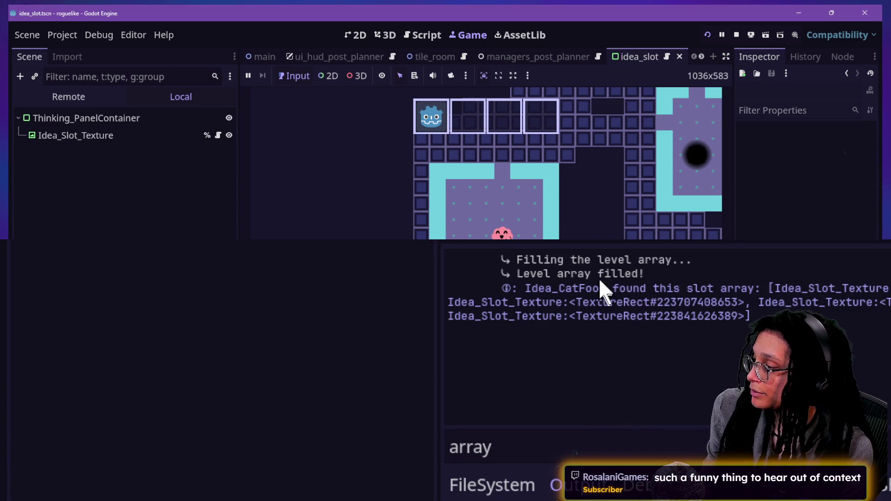
left_click_drag(442, 305, 152, 354)
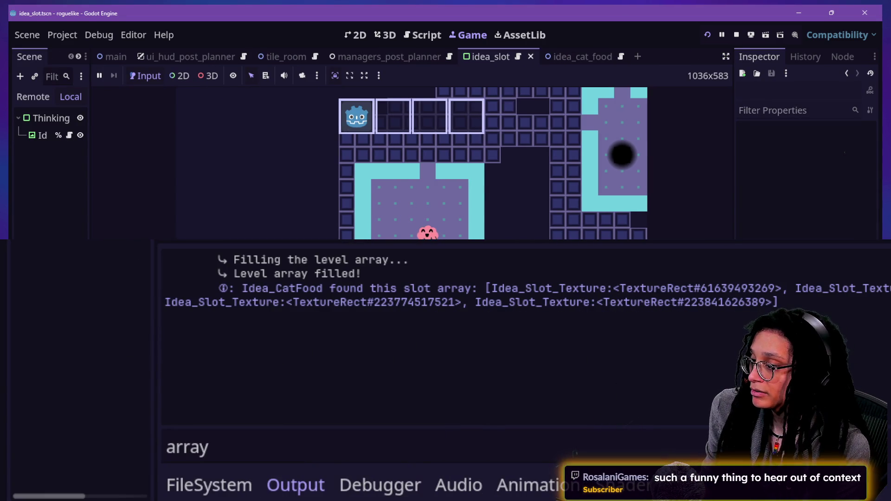
left_click_drag(733, 163, 449, 162)
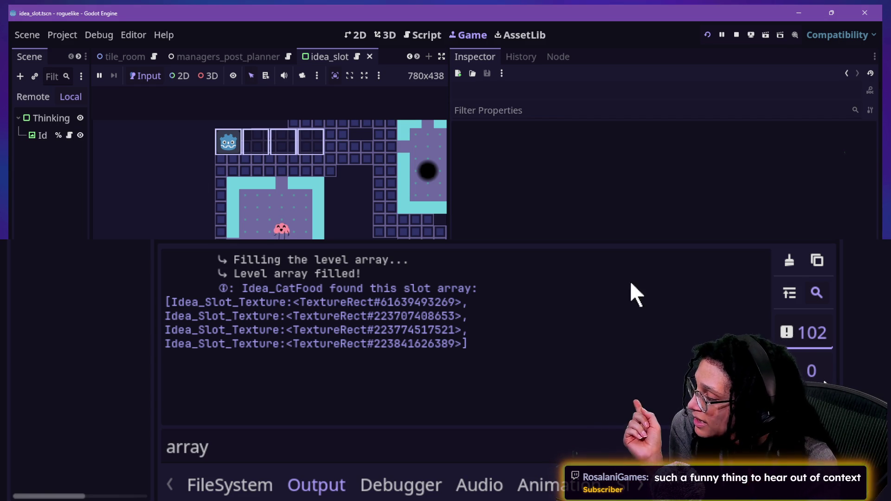
Return to the idea_slot script's find_children call and read its documentation on the recursive and owned arguments.
left_click(418, 35)
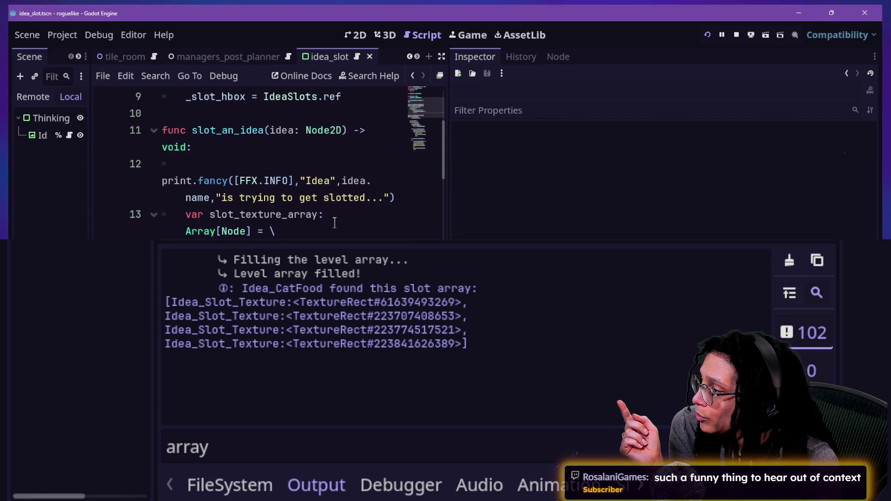
scroll(334, 223, "down", 1)
scroll(334, 222, "up", 1, "ctrl")
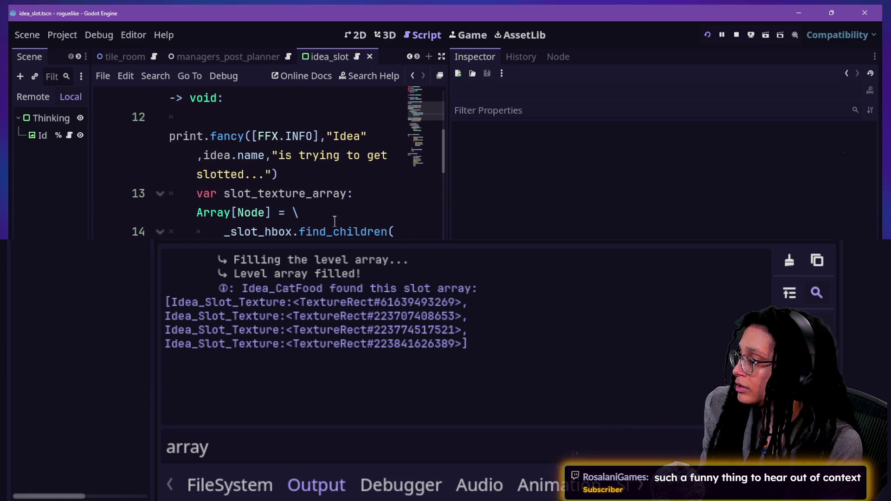
scroll(332, 232, "down", 3)
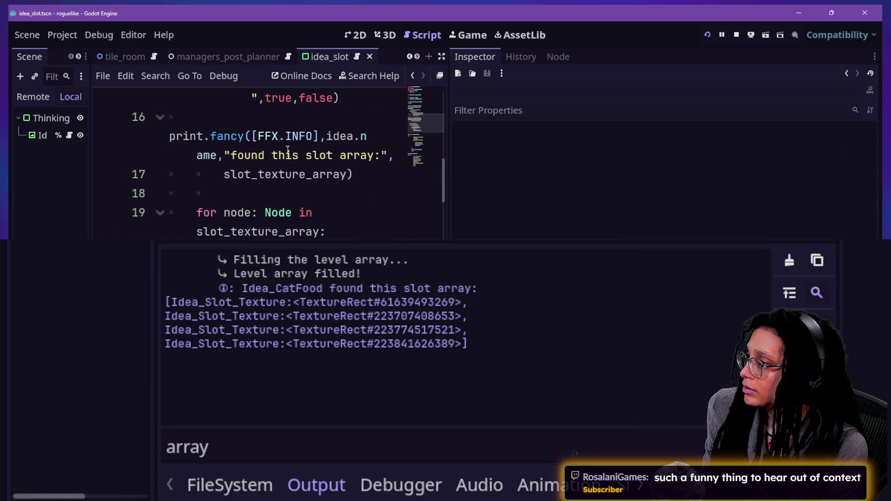
scroll(299, 131, "up", 3)
mouse_move(311, 111)
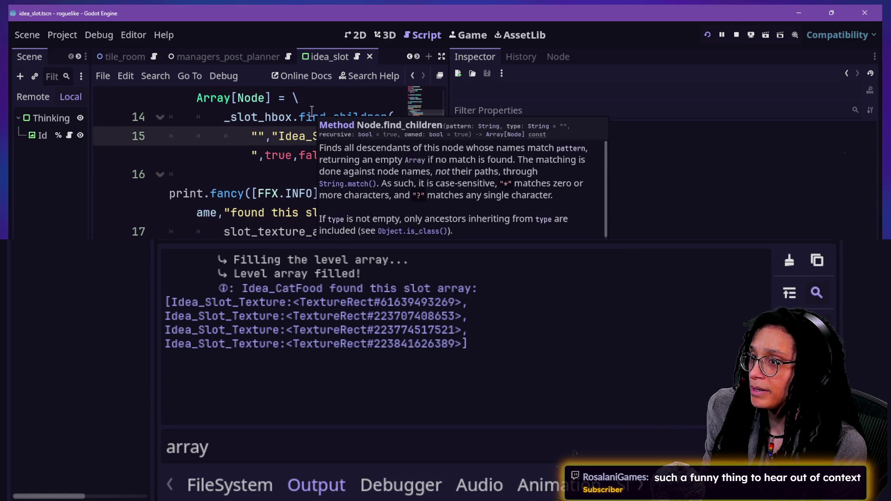
scroll(438, 200, "down", 3)
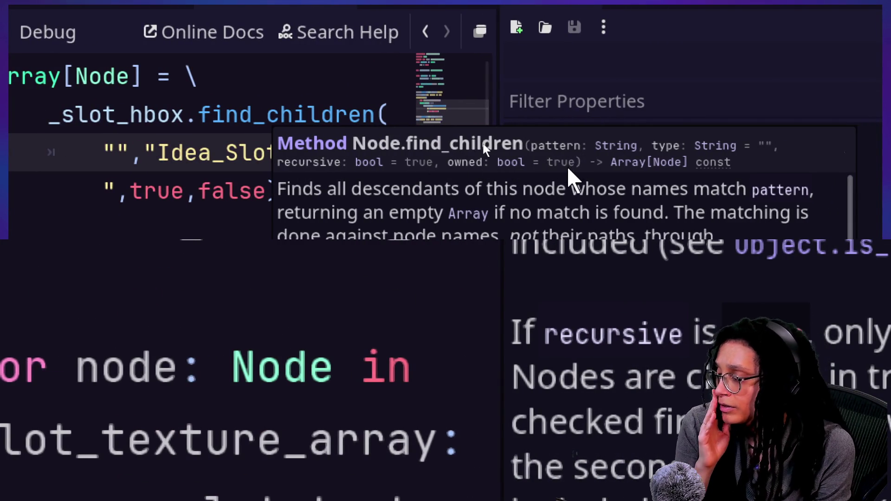
scroll(479, 186, "down", 3)
scroll(480, 188, "down", 2)
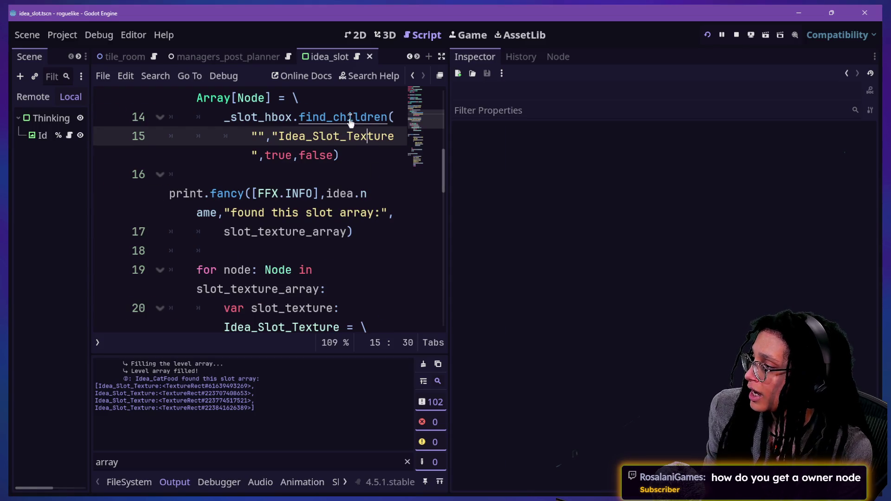
Open the full find_children help page, select its description text, and switch to Firefox.
left_click(350, 121, "ctrl")
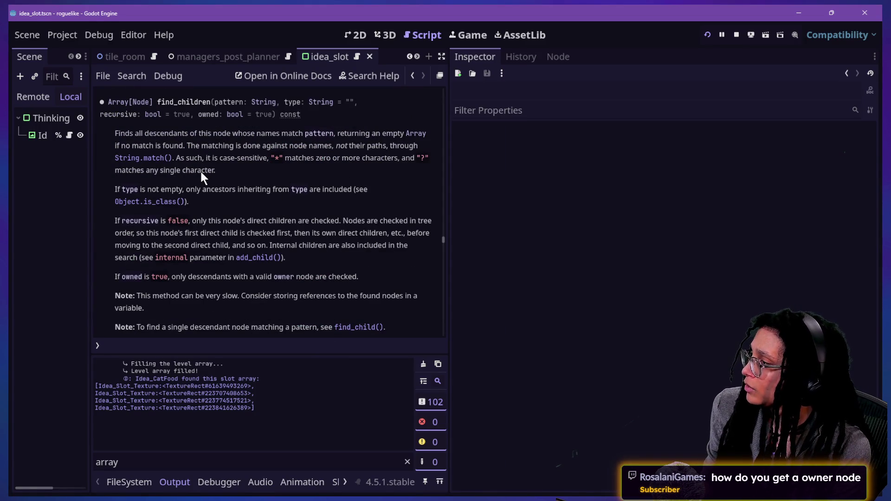
mouse_move(111, 139)
left_mouse_down()
mouse_move(232, 191)
mouse_move(225, 220)
left_mouse_up()
scroll(225, 220, "down", 2)
mouse_move(418, 265)
left_mouse_down()
mouse_move(116, 128)
mouse_move(168, 99)
mouse_move(146, 129)
mouse_move(106, 99)
left_mouse_up()
scroll(153, 107, "up", 2)
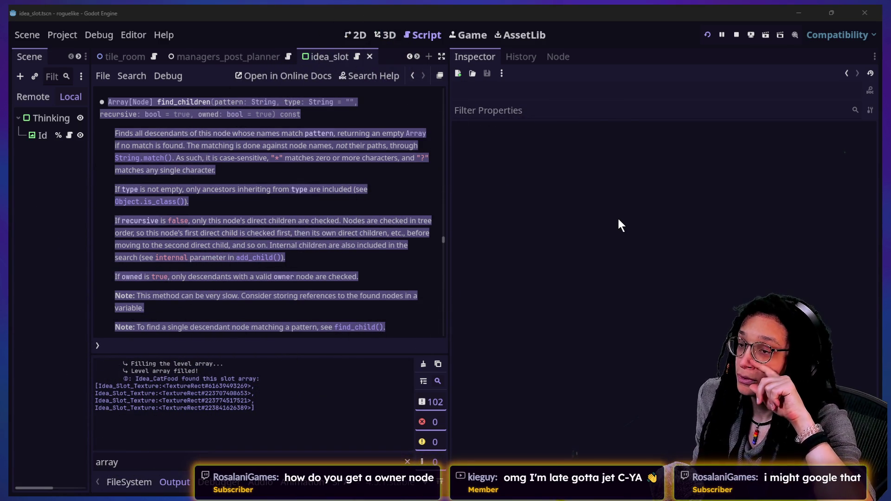
key("alt+Tab")
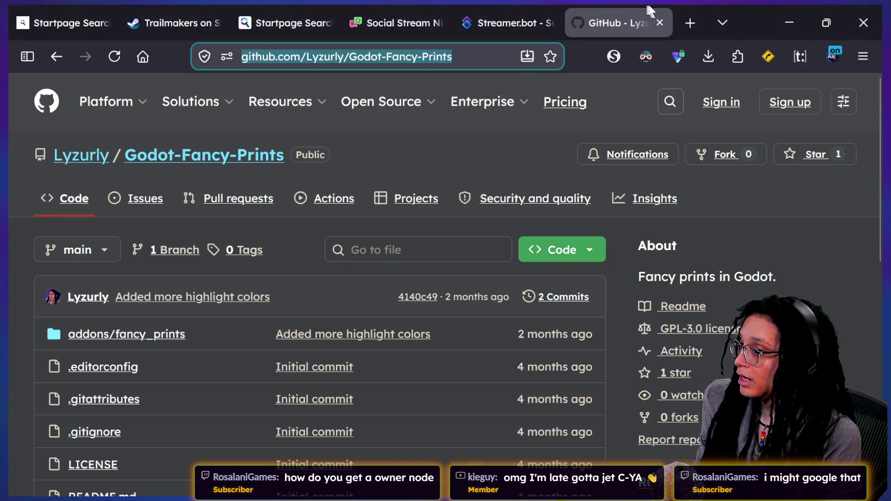
Go to claude.ai from the browser's address bar.
left_click(487, 56)
type("claude.ai/")
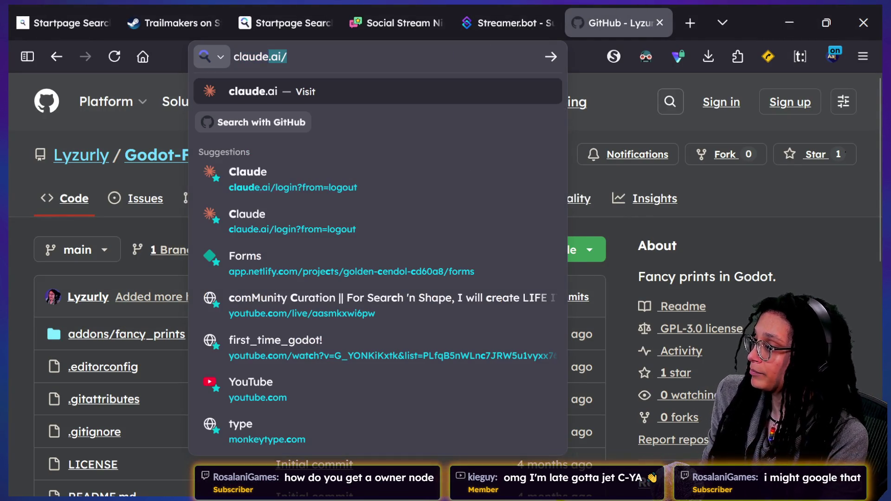
key("Return")
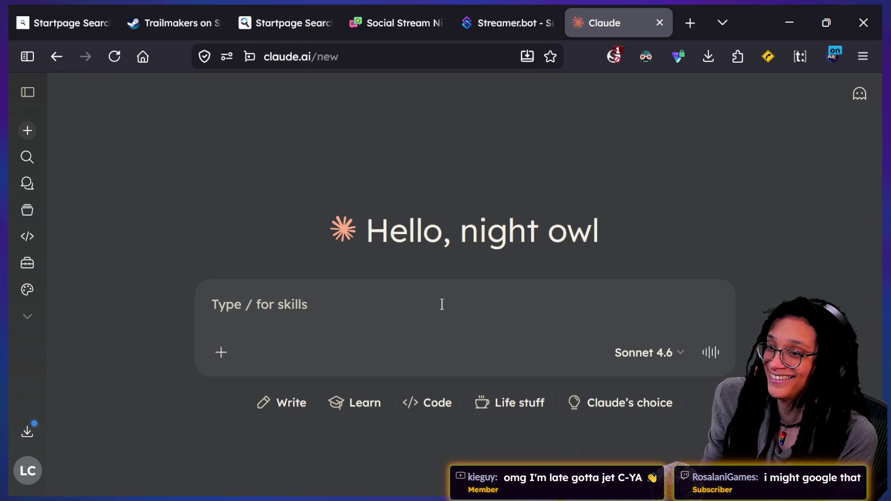
Paste the find_children description and ask what 'owned' means for instantiated nodes.
key("ctrl+v")
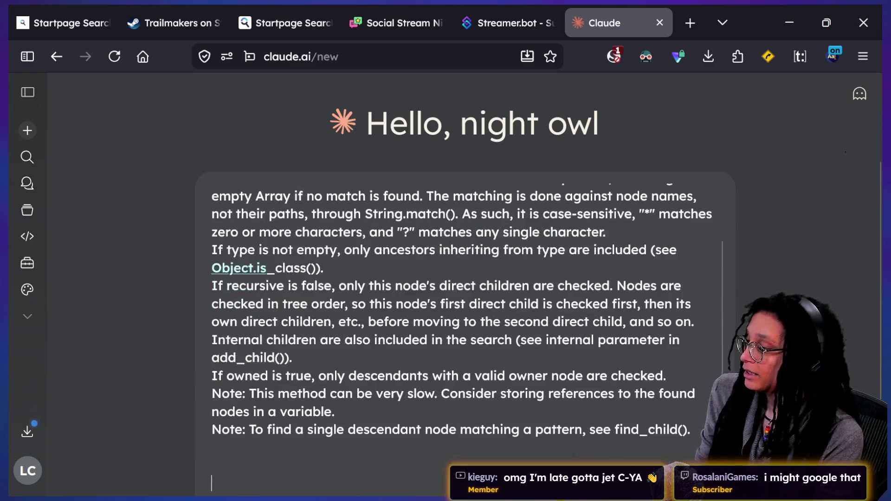
type("dont get owned ")
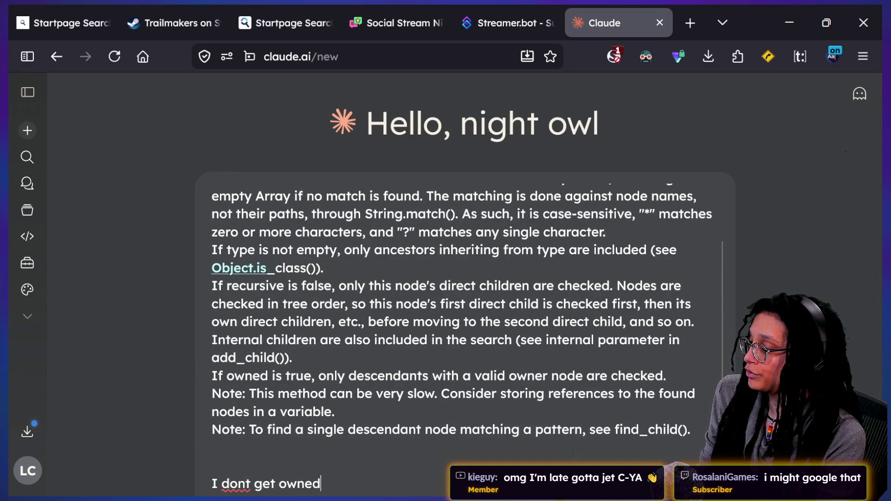
type("at all")
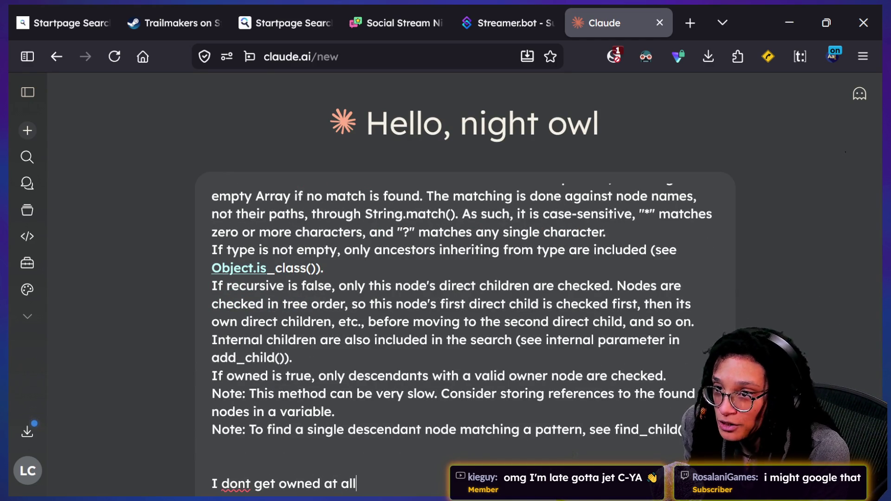
key("shift+Return")
key("shift+Return")
type("Ids ow")
key("BackSpace")
key("BackSpace")
key("BackSpace")
type("s owne")
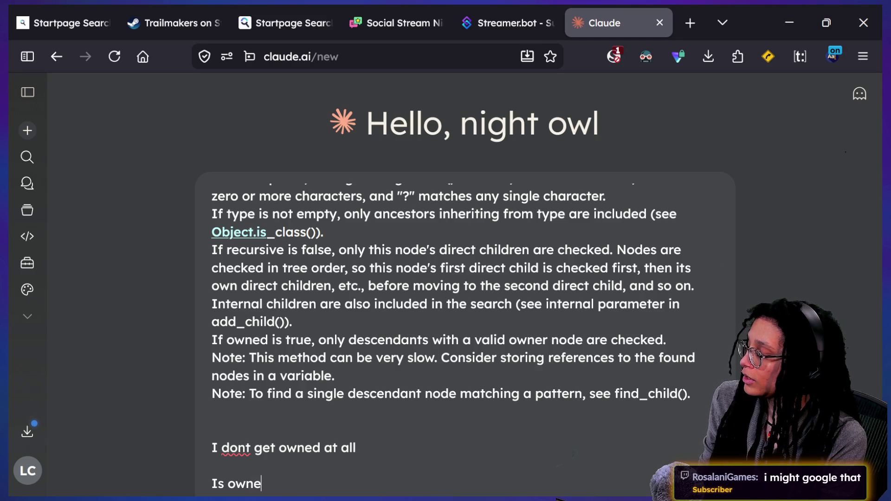
type("d meaning like ")
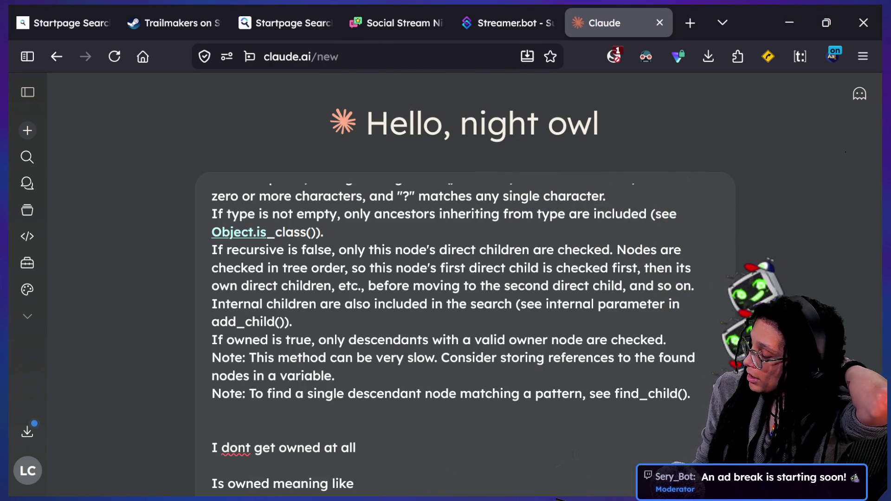
type("if the node ")
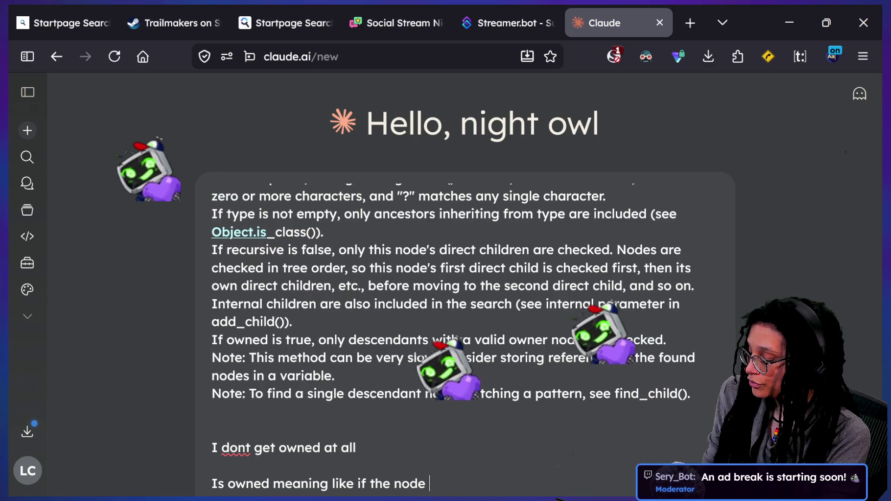
type("is in th")
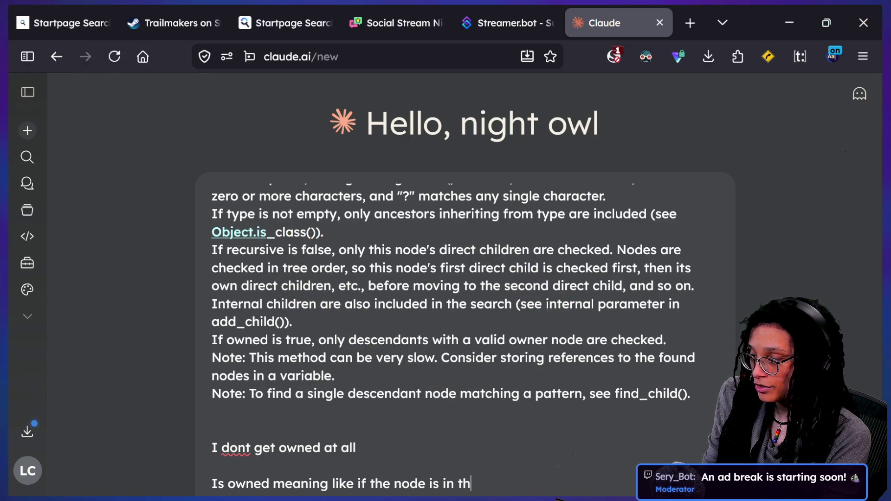
type("e scene tree ves")
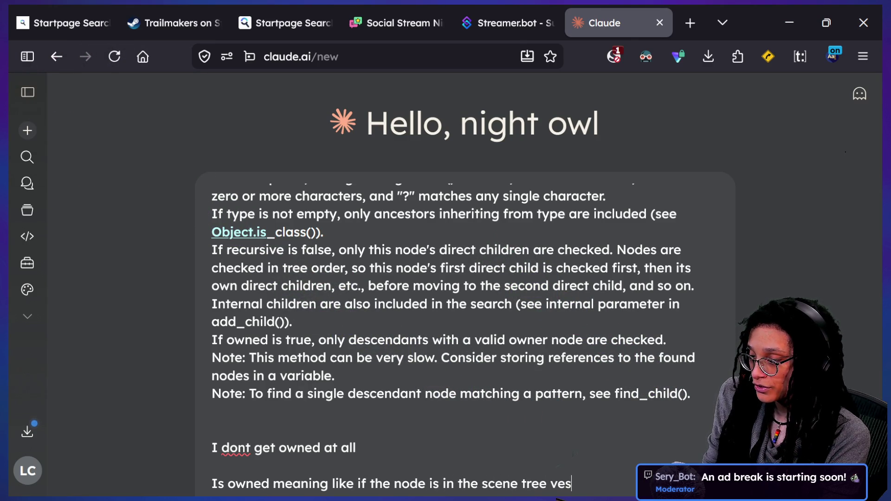
type("s being instan")
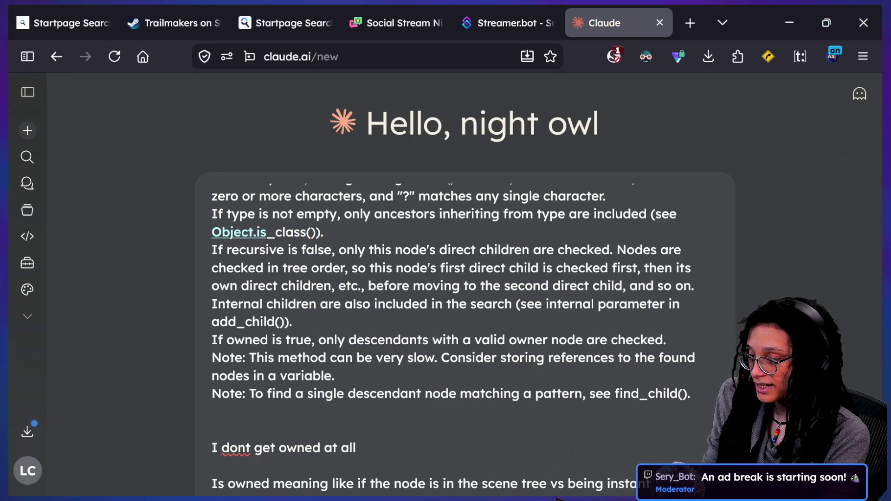
type("tiated ne")
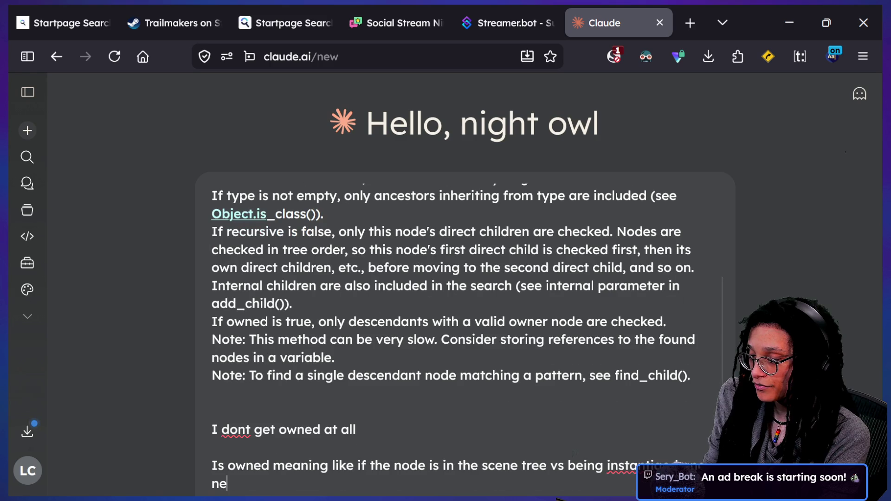
type("dded as a chi")
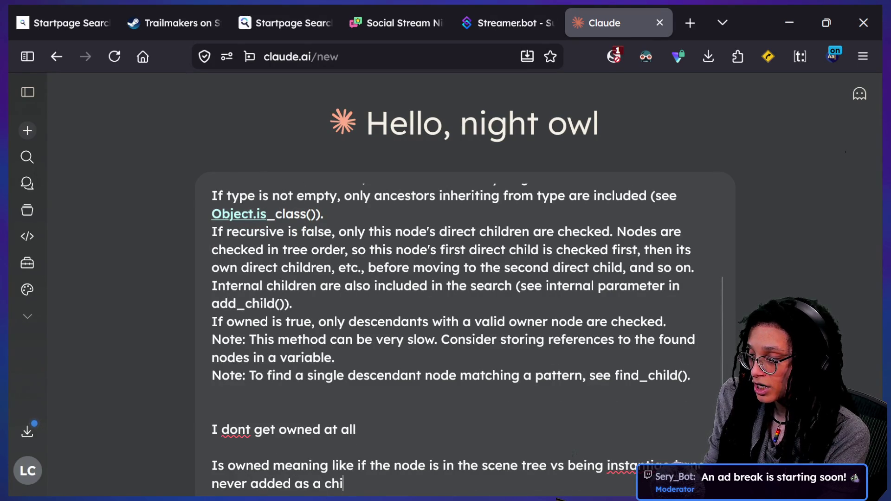
type("ld? orsmth else")
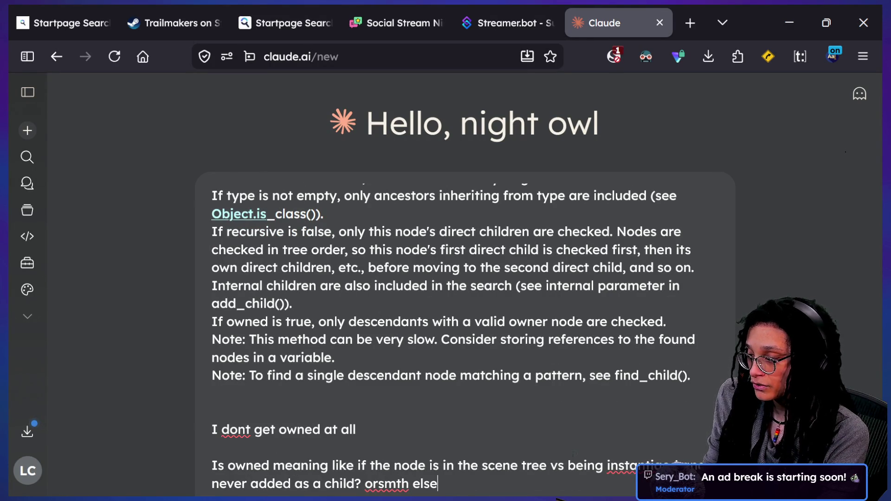
key("Return")
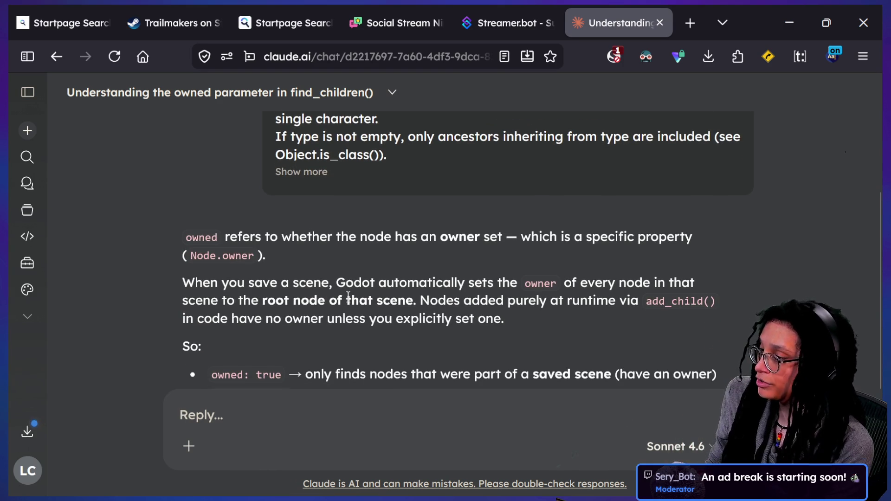
Zoom the Claude page to 110% and read the reply about runtime-added nodes having no owner.
key("ctrl+plus")
left_click_drag(178, 262, 550, 251)
left_click(302, 251)
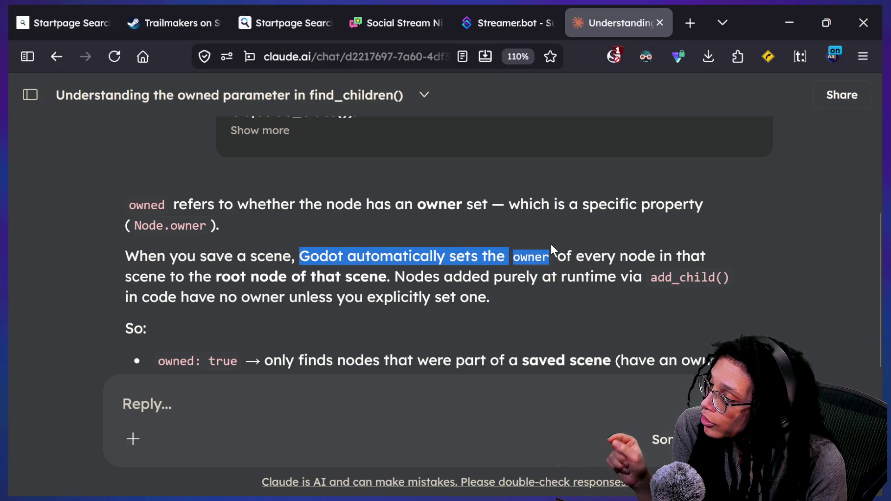
left_click(524, 256)
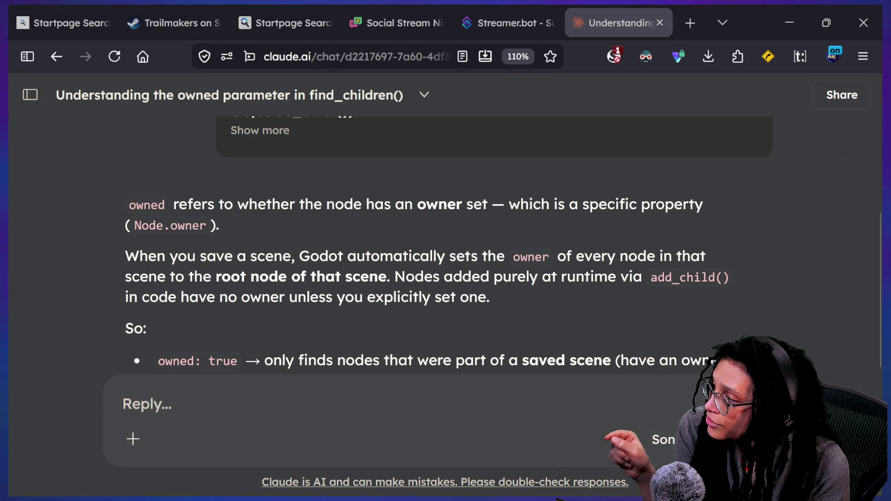
left_click_drag(245, 275, 407, 274)
left_click(404, 271)
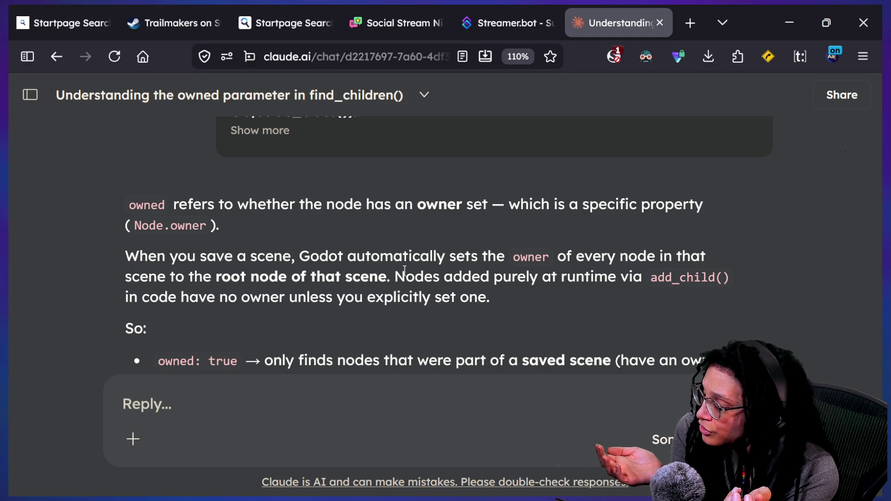
scroll(344, 262, "down", 3)
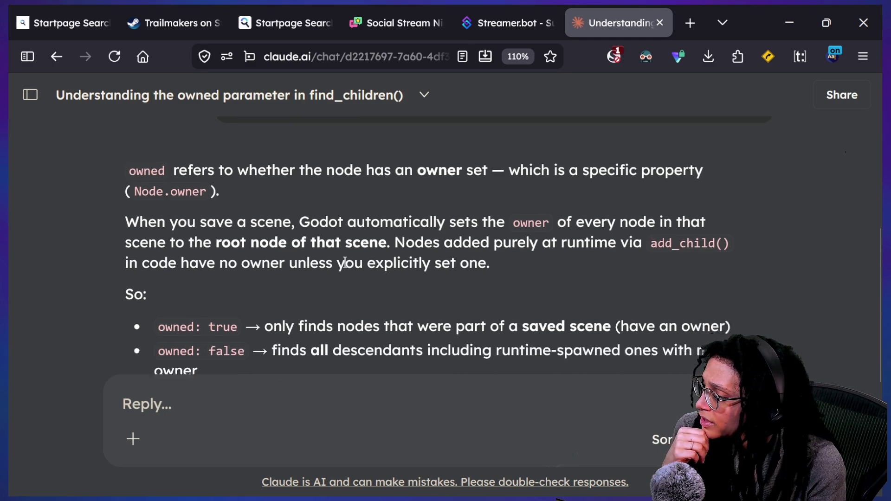
mouse_move(321, 251)
left_mouse_down()
mouse_move(479, 305)
mouse_move(304, 275)
mouse_move(245, 250)
mouse_move(271, 274)
mouse_move(464, 304)
left_mouse_up()
left_click(478, 305)
left_click(374, 313)
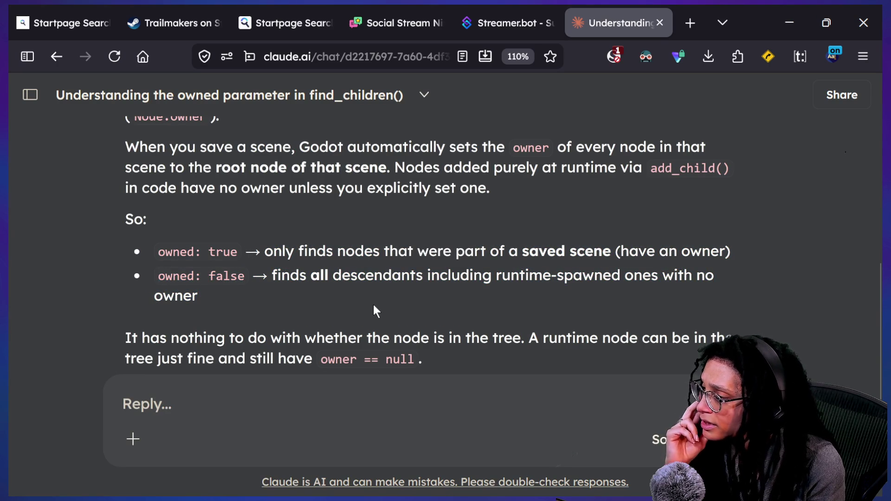
scroll(373, 304, "down", 3)
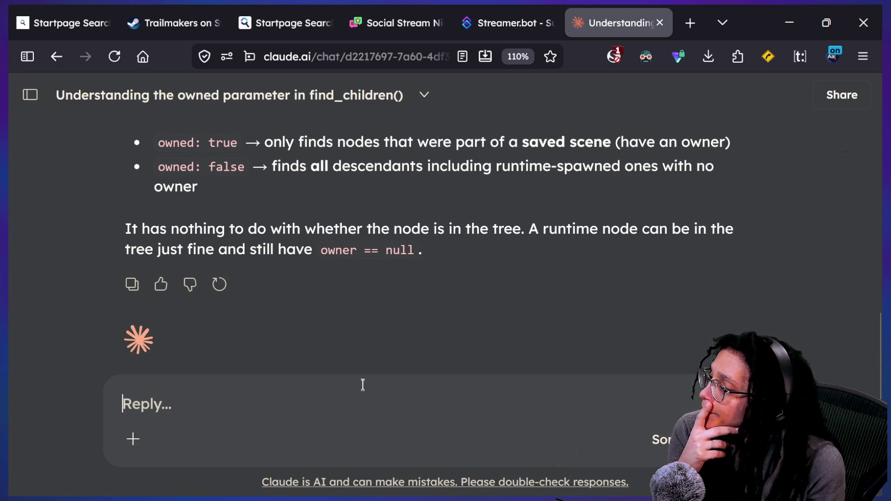
Ask Claude whether nodes added at runtime with add_child stay unowned, then start a follow-up message.
type("so if a node wa")
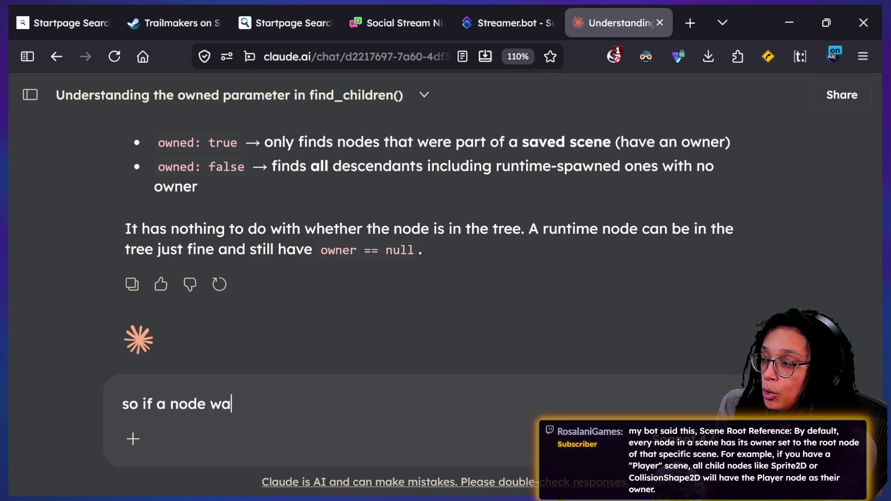
type("s added t")
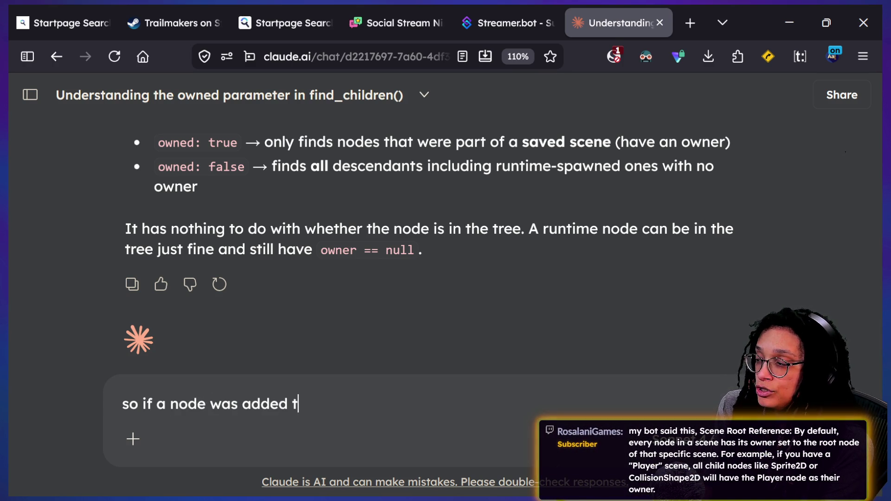
type("o the scene tree")
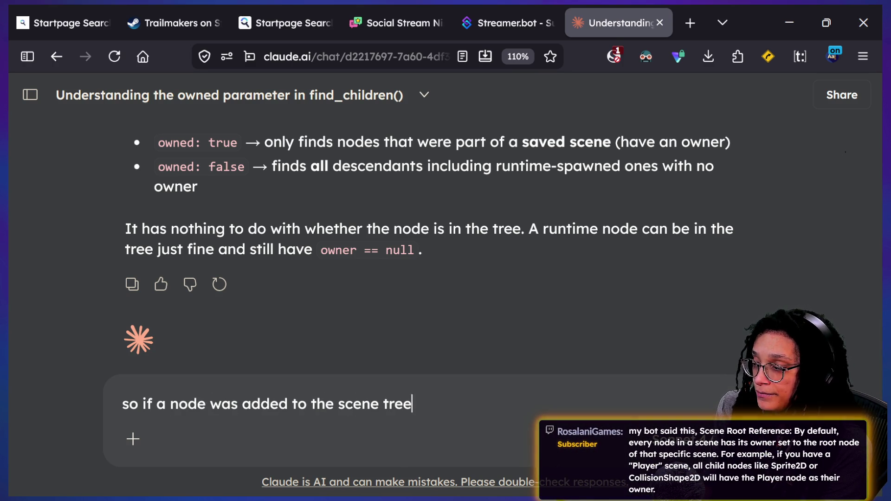
type(" at runtime by ")
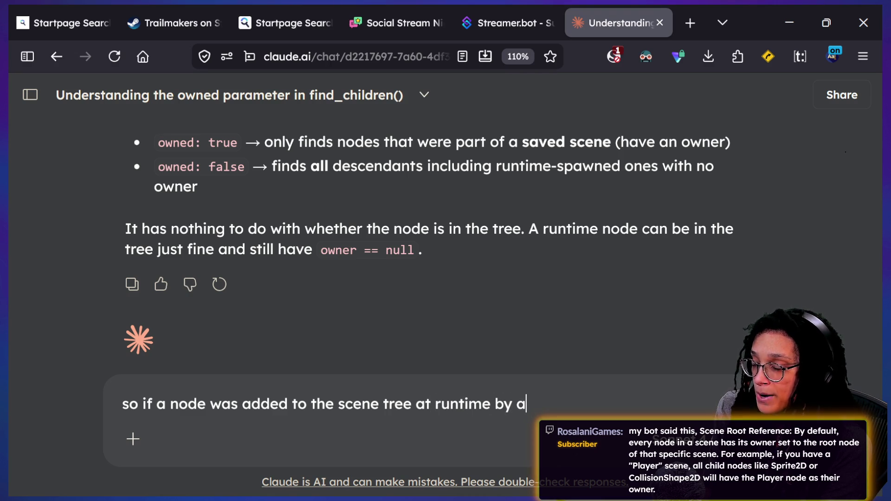
type("add child, then ")
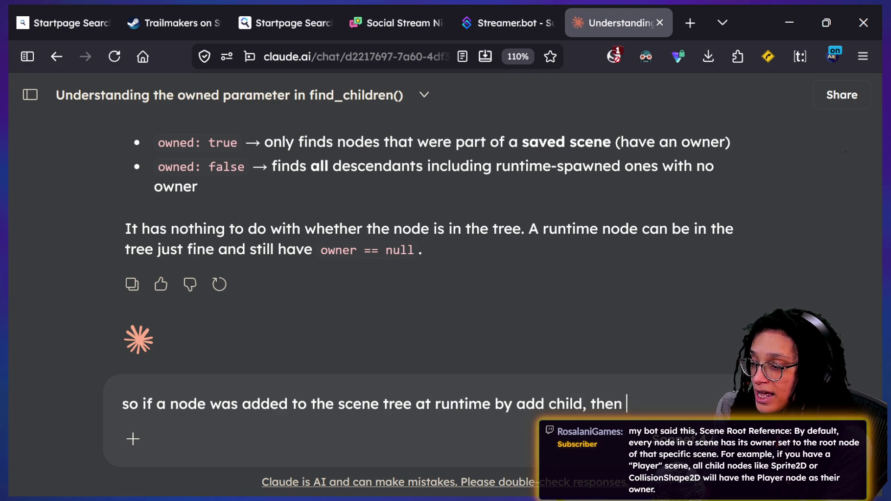
type("it is unowne")
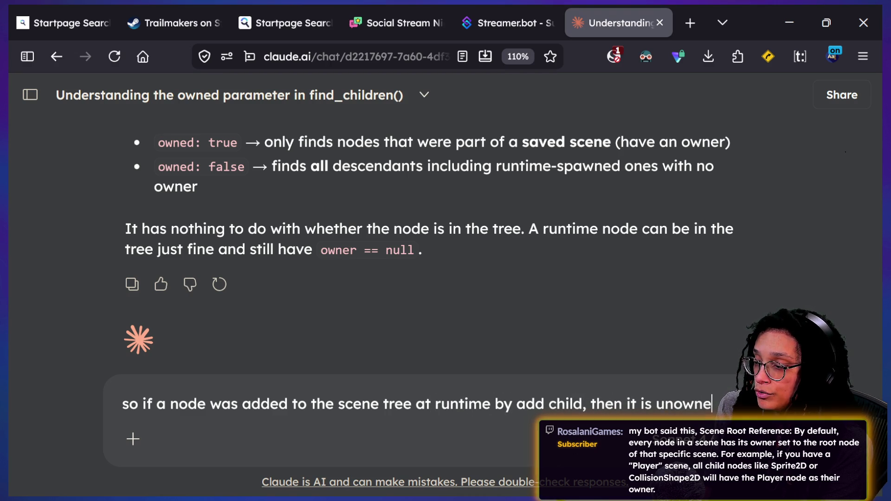
type("d UNLESS the ")
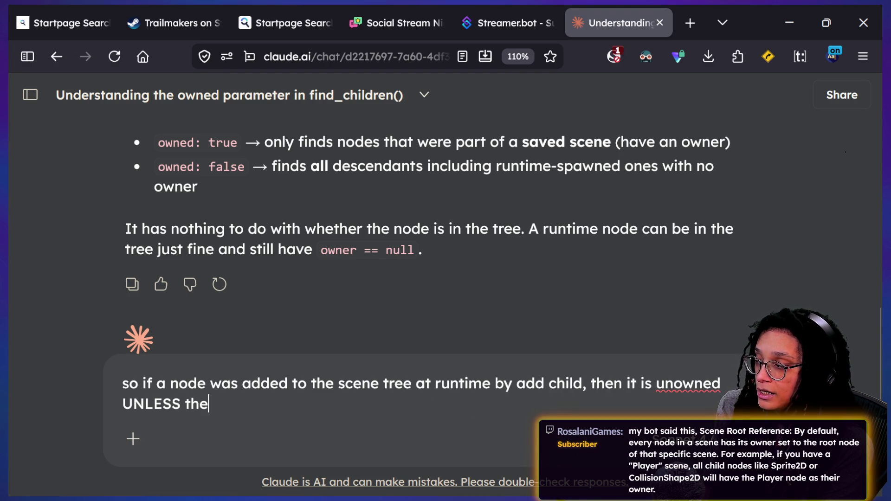
type("user's ")
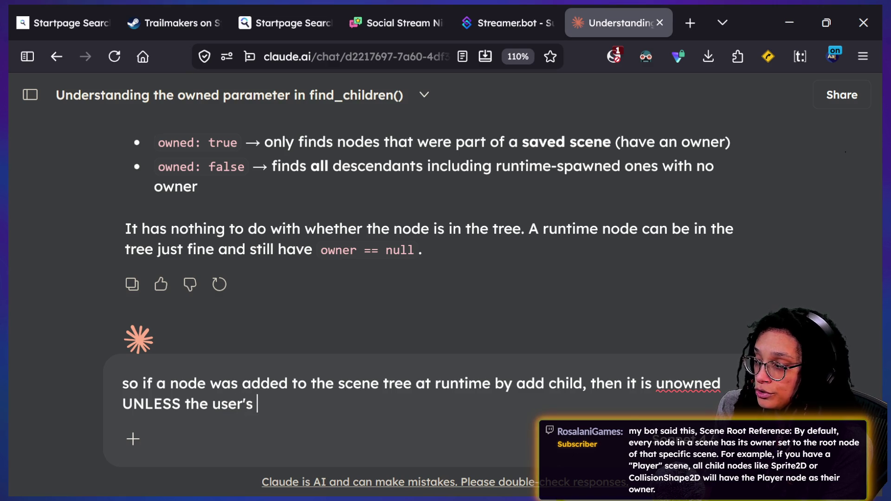
type("code actually goe")
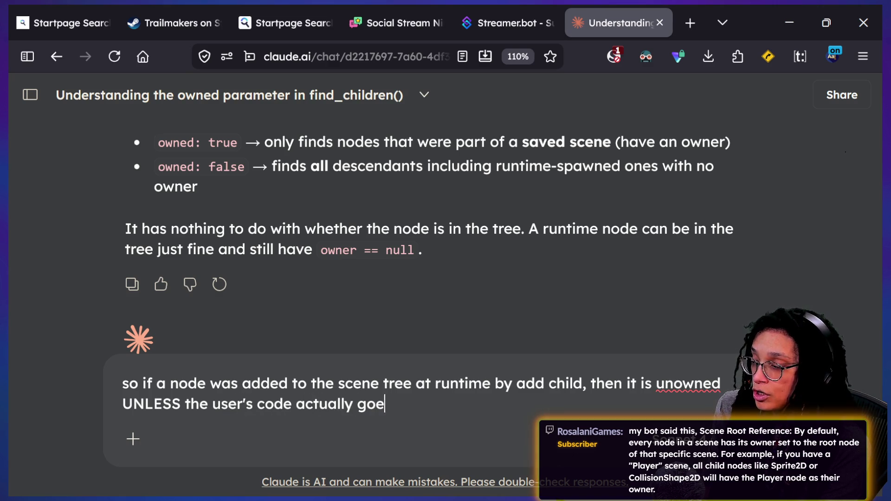
type("s out of its way to")
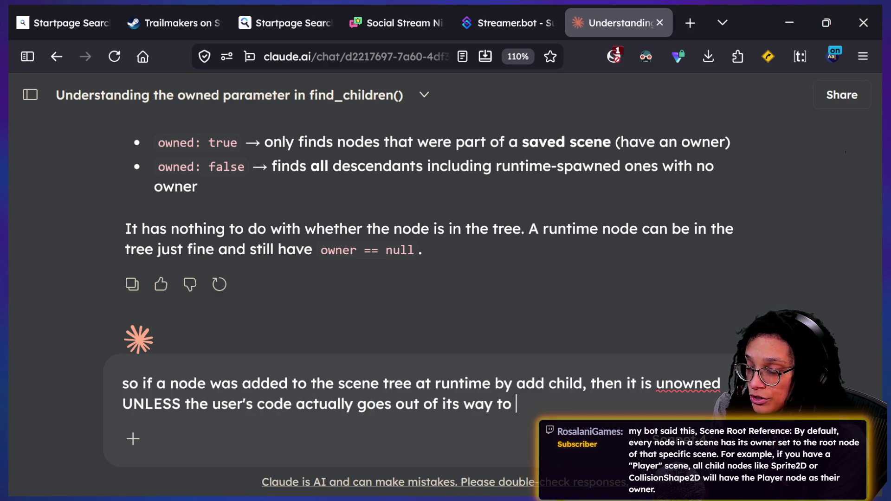
type(" set ")
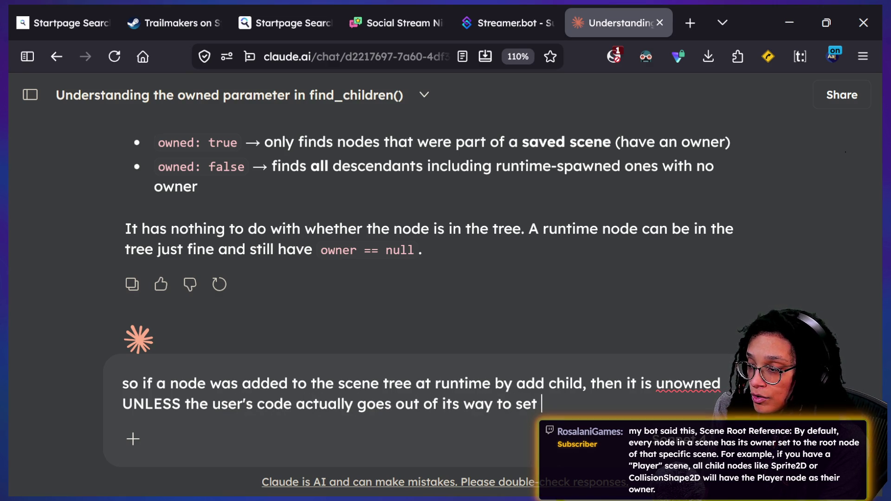
type("that node(s) as")
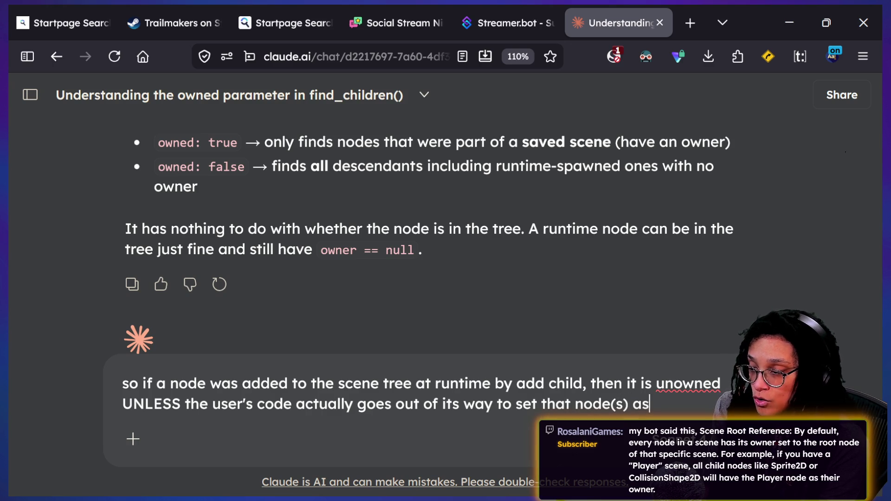
type(" owned?")
key("Return")
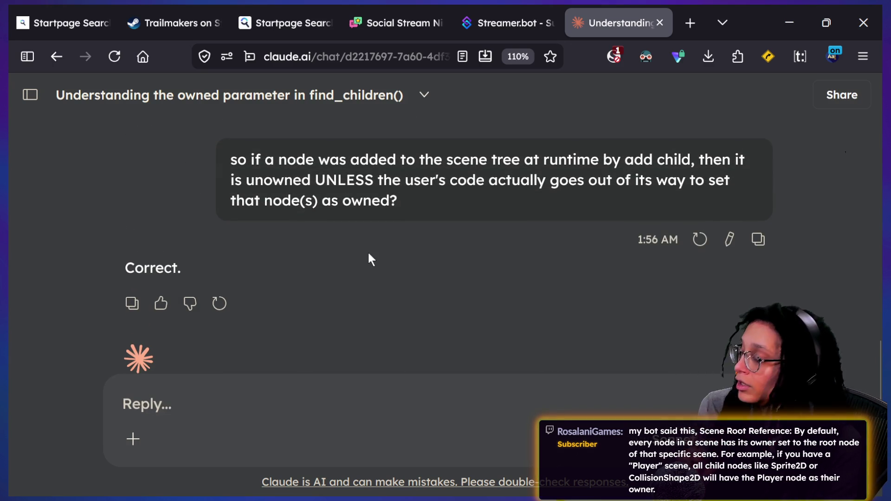
type("Okay ")
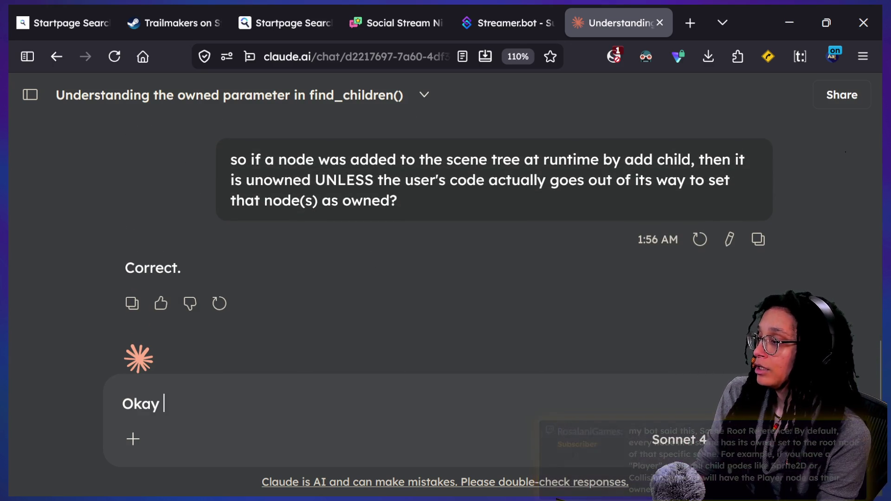
type("well ")
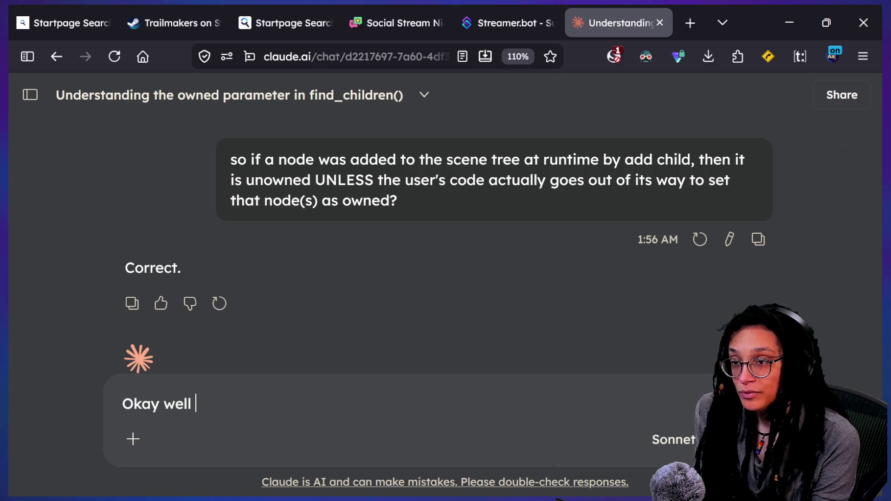
type("I instantiated l")
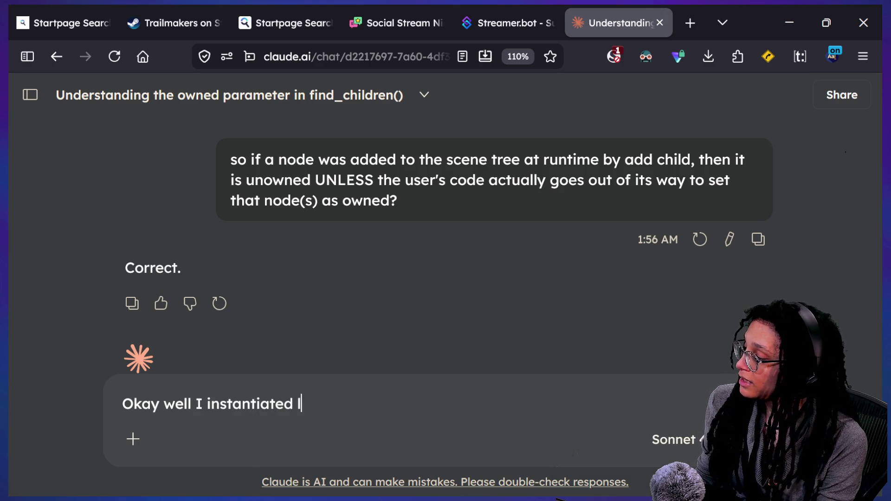
type("ike 4 things and one")
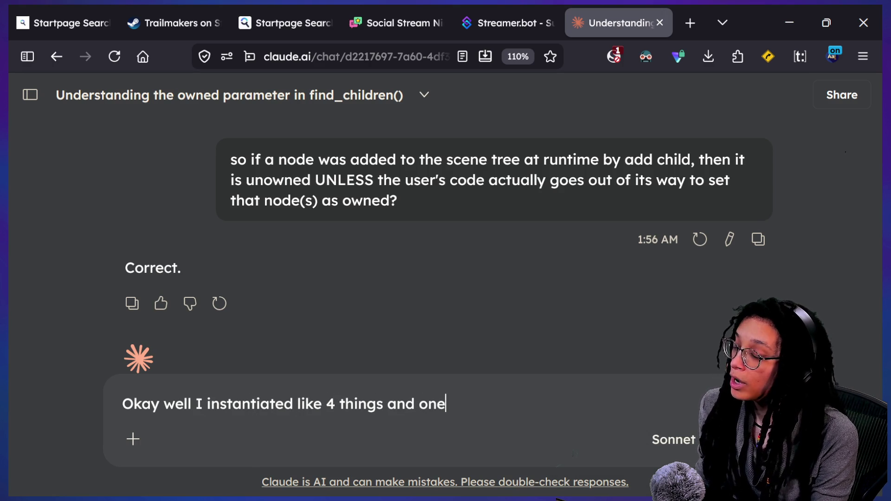
type(" of them ")
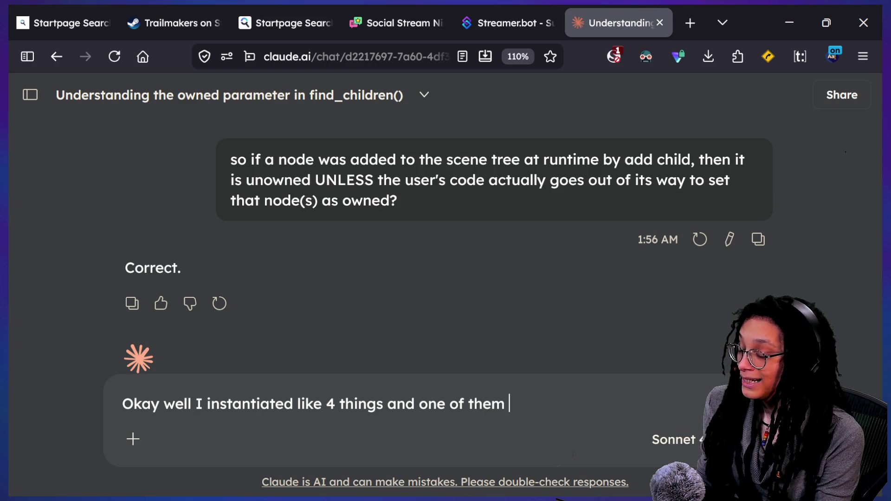
type("DID retu")
type("rn from find c (the ")
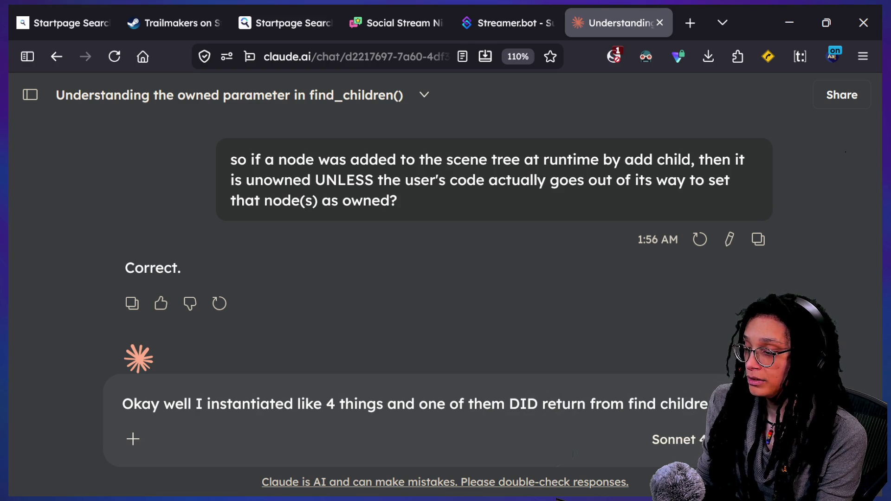
type("first one) even though owned was marked as true. so what was different")
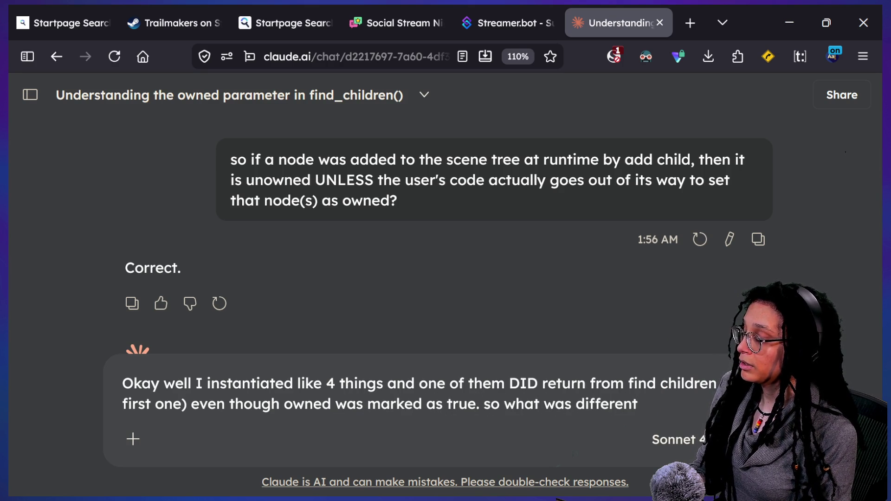
Send the follow-up noting one of four instantiated nodes was still returned by find_children.
key("Return")
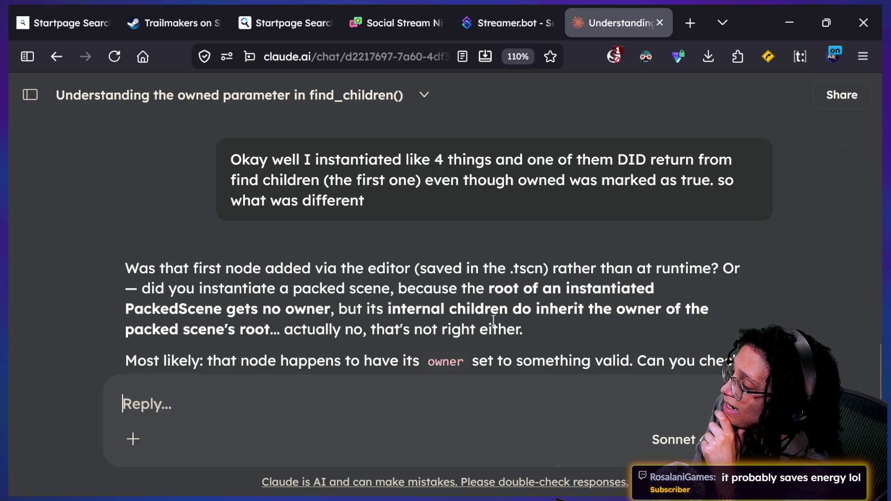
scroll(617, 354, "down", 1)
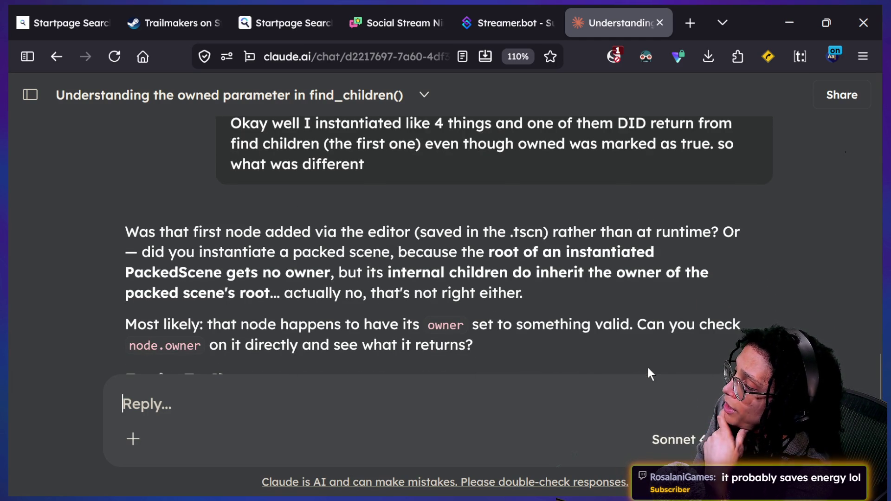
scroll(648, 368, "down", 1)
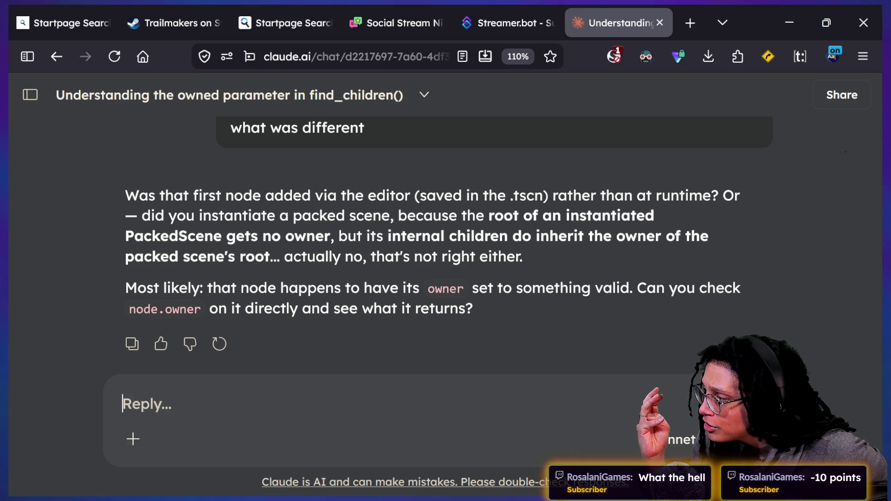
Check the find_children output in Godot, then return to Claude and open the model list.
left_click(407, 495)
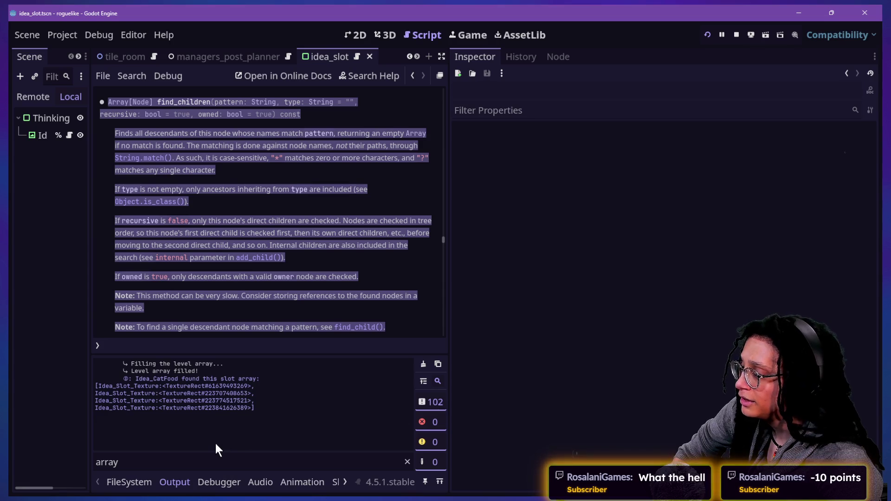
left_click(255, 395)
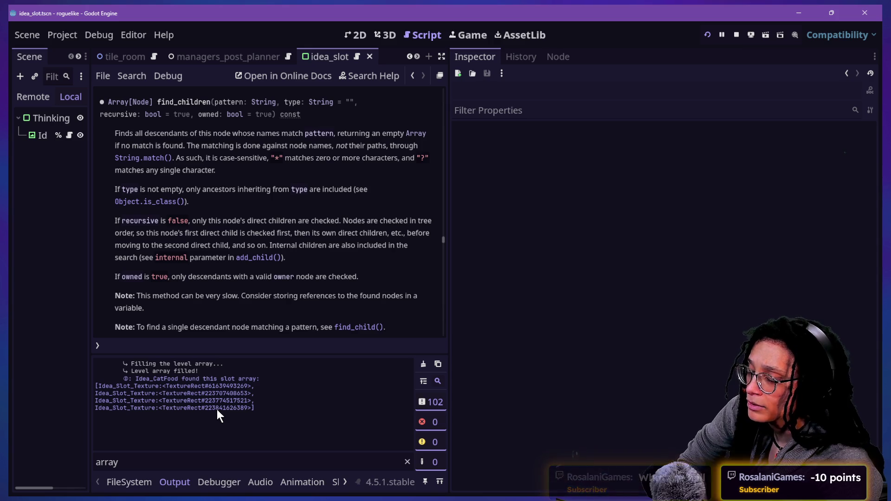
key("alt+Tab")
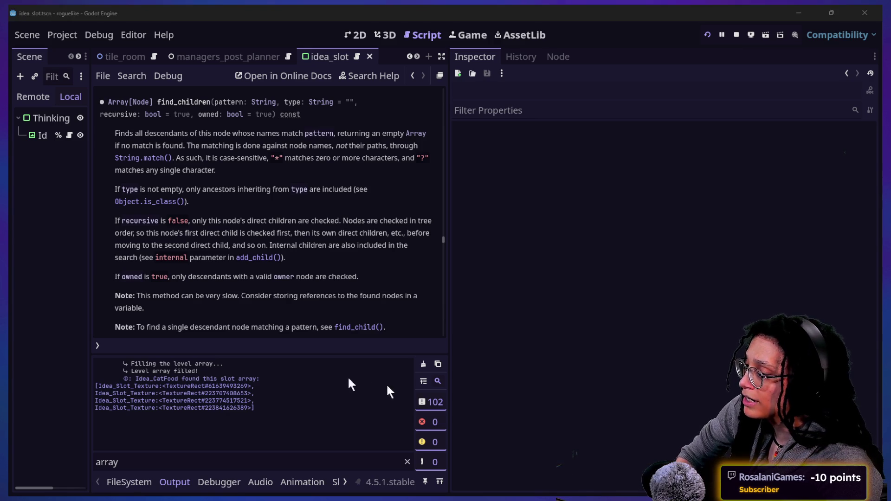
left_click(673, 438)
mouse_move(581, 413)
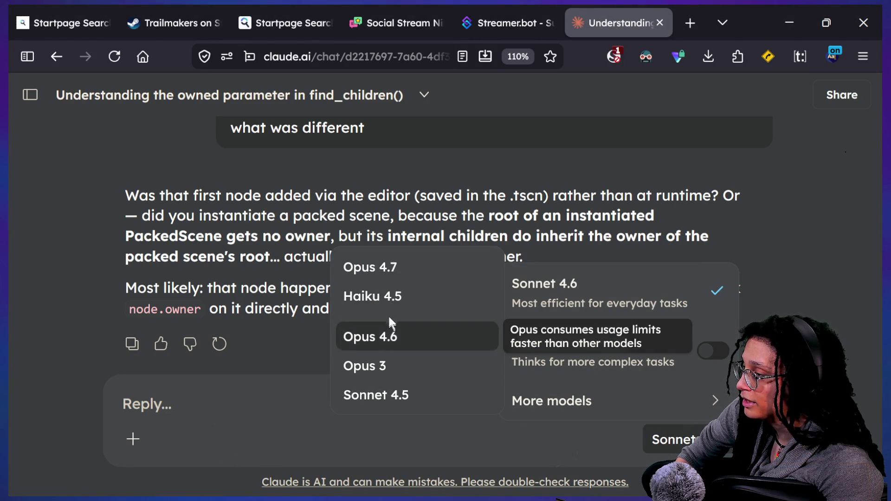
Close the model list keeping Sonnet 4.6, and bring the stream chat window forward to review earlier messages.
left_click(274, 403)
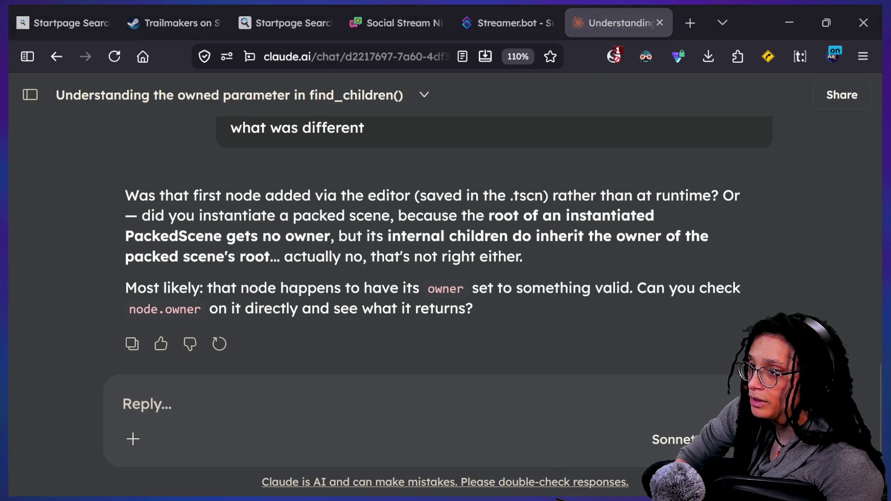
key("alt+Tab")
scroll(336, 257, "up", 5)
scroll(337, 259, "up", 5)
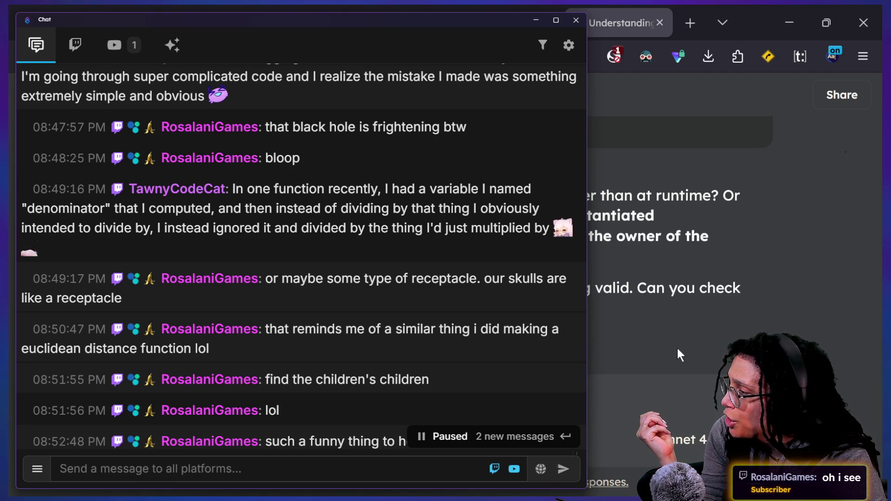
Narrow the Social Stream Ninja chat window and scroll down through the feed.
left_click_drag(586, 232, 525, 233)
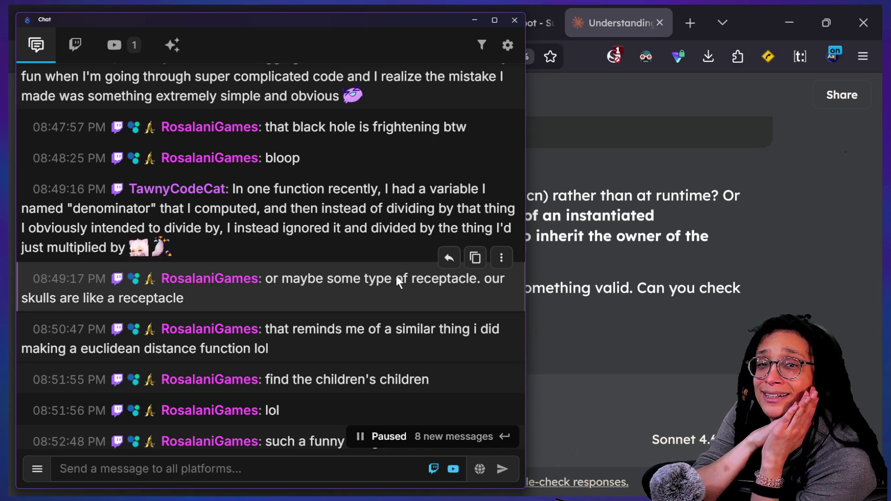
scroll(207, 173, "down", 2)
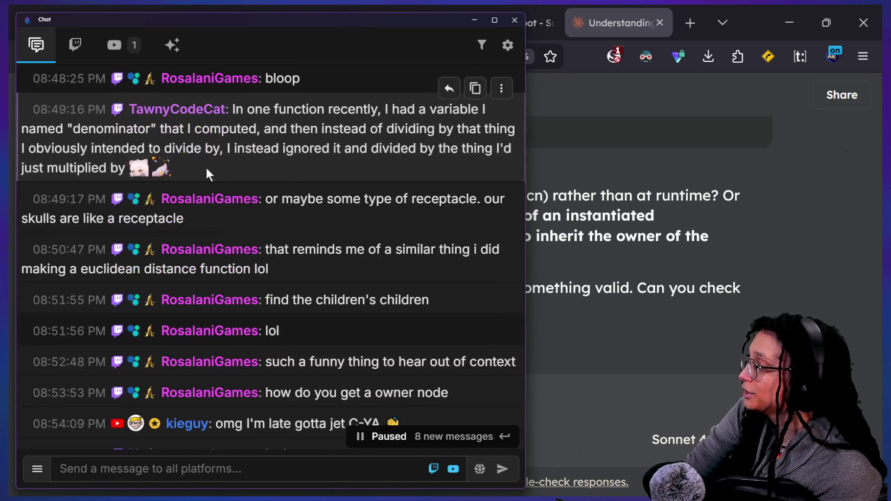
scroll(207, 173, "down", 1)
mouse_move(183, 200)
left_mouse_down()
mouse_move(123, 188)
mouse_move(60, 191)
left_mouse_up()
Scroll through the chat feed, highlighting the viewer's question about owner nodes.
left_click(271, 172)
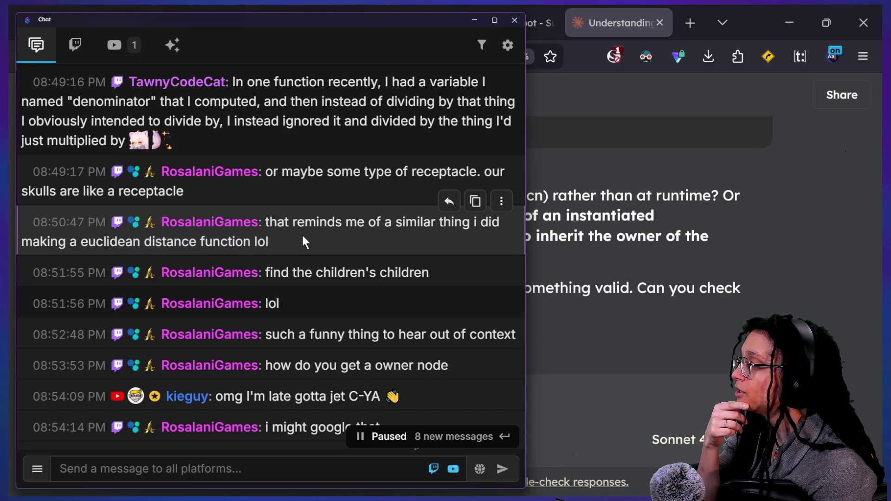
left_click_drag(90, 253, 407, 221)
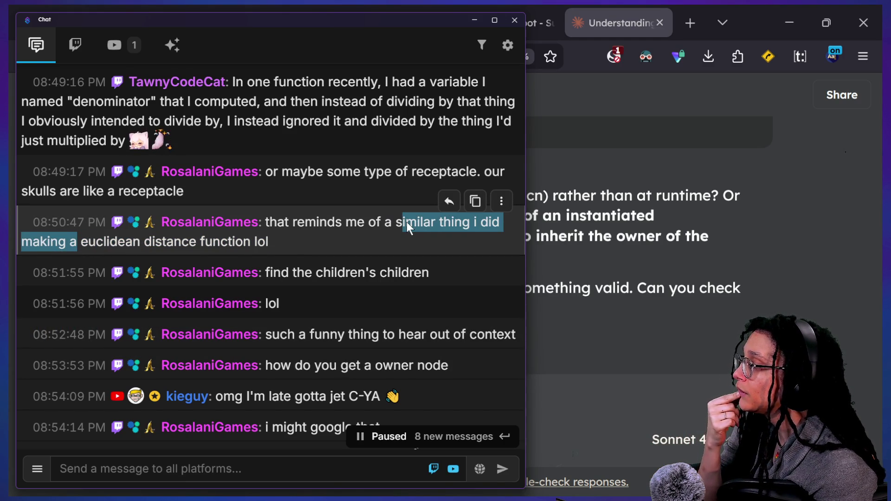
scroll(406, 222, "down", 2)
scroll(406, 222, "down", 1)
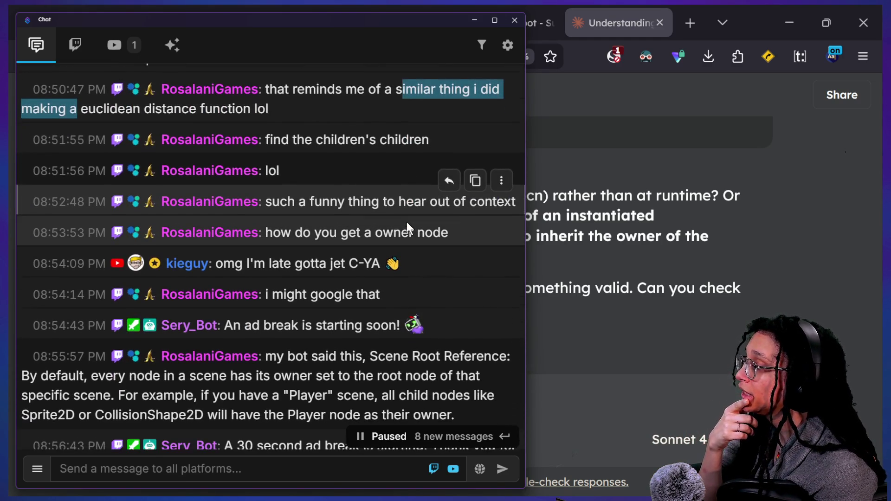
scroll(384, 239, "down", 2)
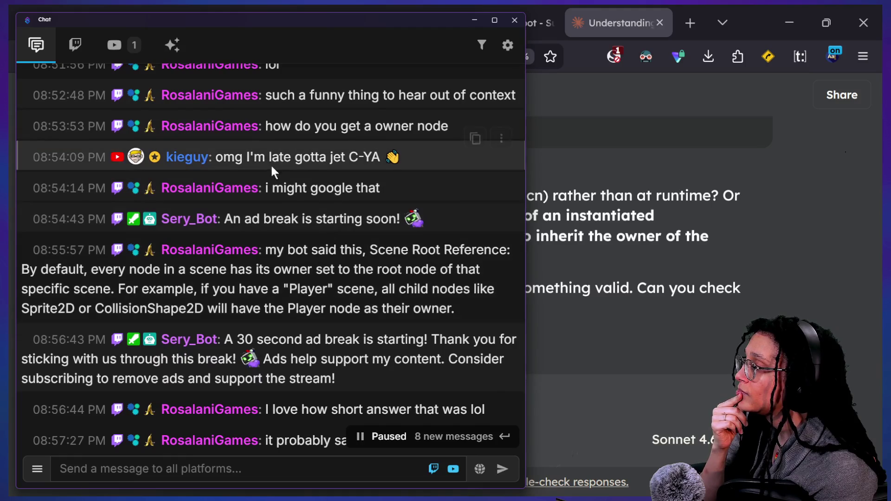
left_click_drag(273, 126, 460, 127)
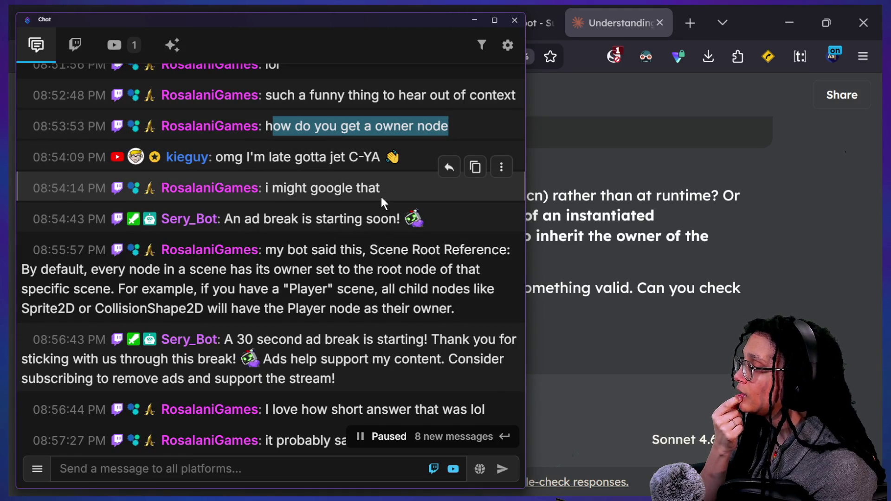
scroll(381, 197, "down", 1)
scroll(386, 227, "down", 1)
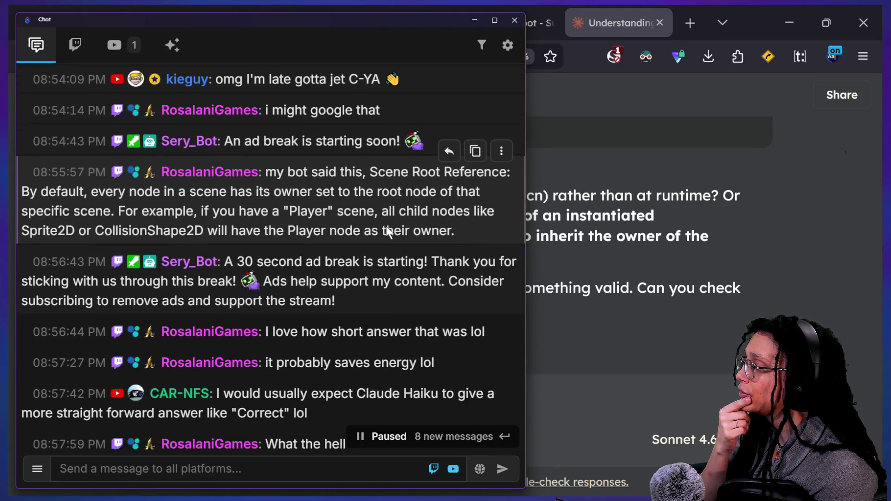
Read the bot's explanation about owner, scene root and the Player node's owner.
mouse_move(361, 240)
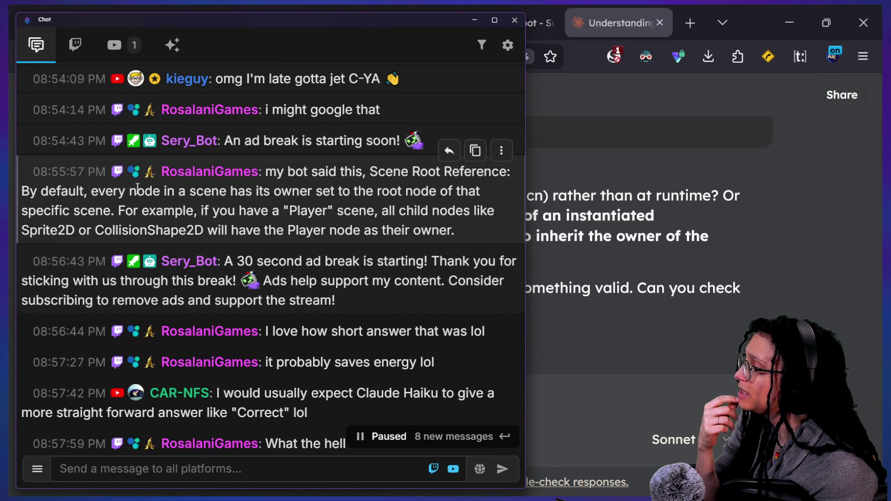
left_click_drag(134, 193, 369, 191)
left_click_drag(279, 190, 411, 191)
left_click_drag(44, 211, 142, 206)
left_click_drag(211, 211, 292, 211)
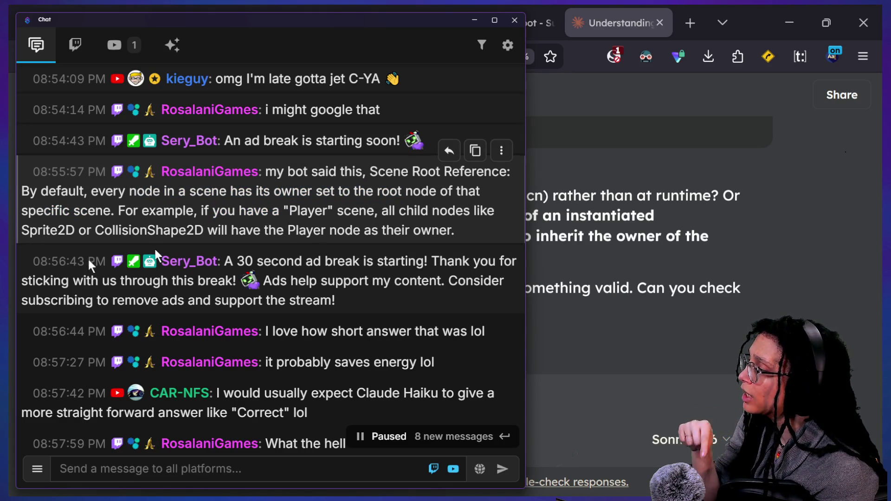
left_click_drag(230, 230, 505, 232)
Resume the chat to the latest messages and bring the Claude chat back in front.
left_click(383, 221)
scroll(365, 221, "down", 3)
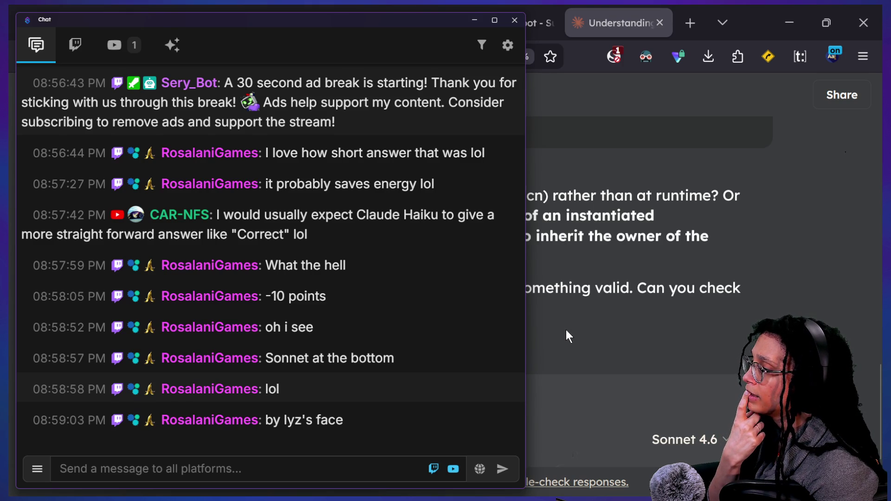
left_click(566, 330)
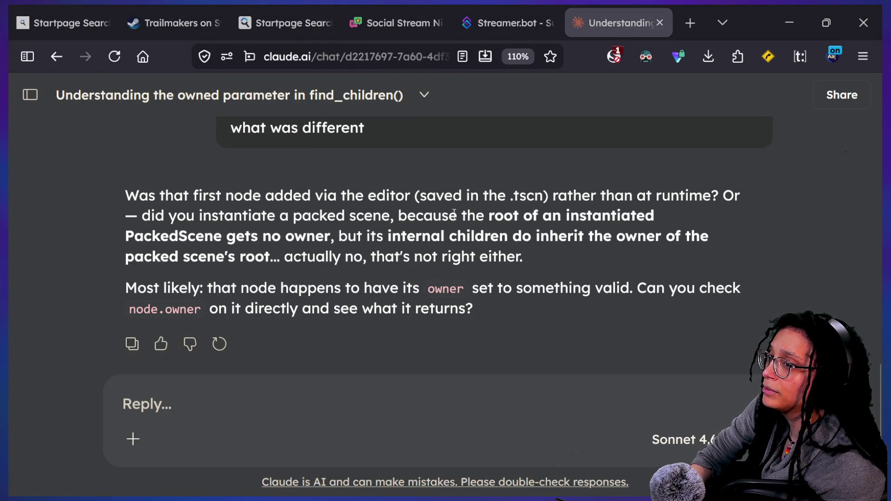
Back in Godot, show the running game's Remote scene tree and widen the Scene dock.
key("alt+Tab")
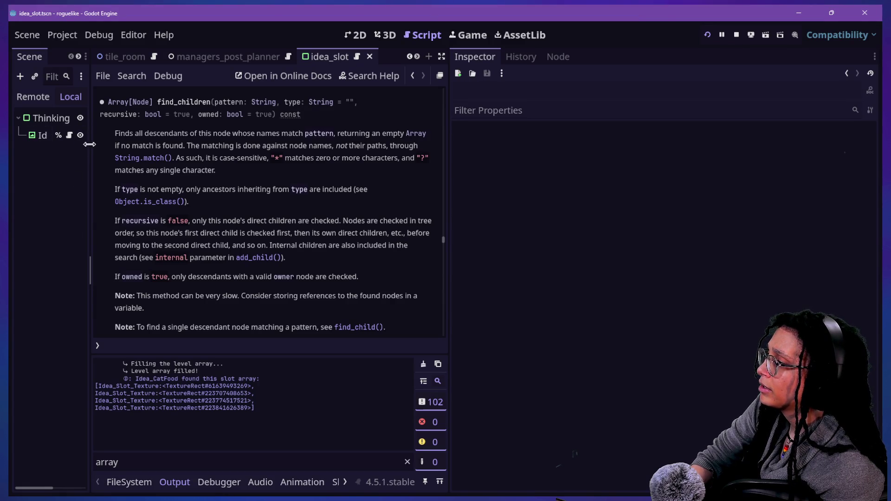
left_click_drag(88, 140, 122, 140)
left_click(18, 96)
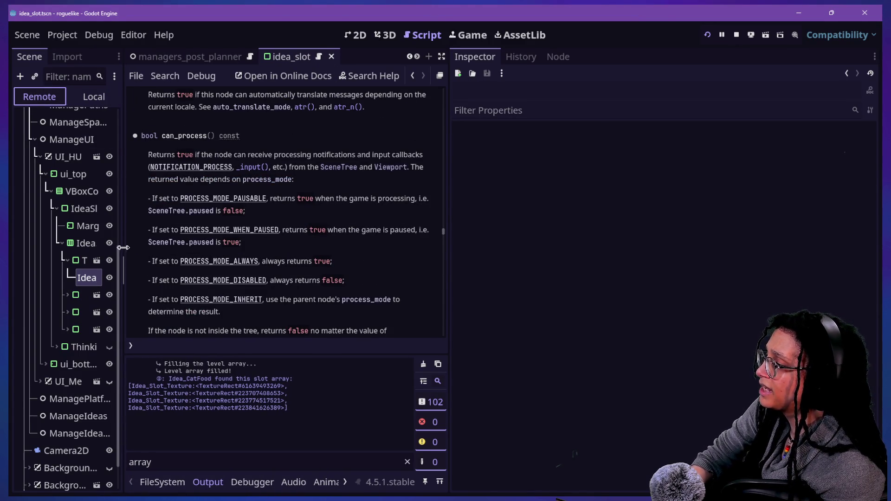
left_click_drag(123, 248, 321, 236)
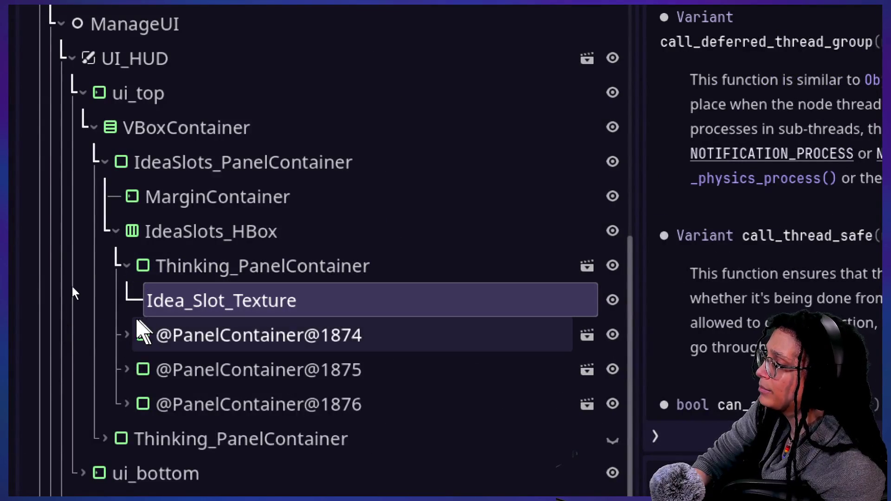
left_click(128, 334)
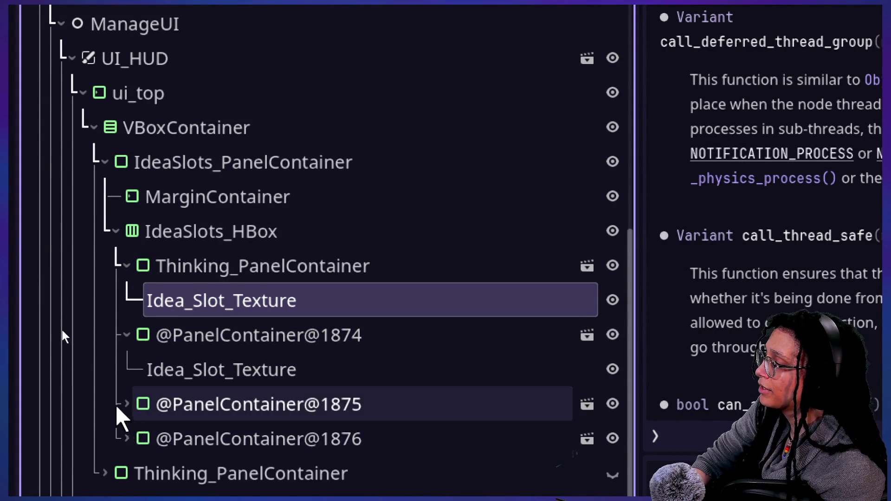
left_click(124, 405)
scroll(119, 441, "down", 1)
scroll(119, 440, "down", 1)
left_click(126, 431)
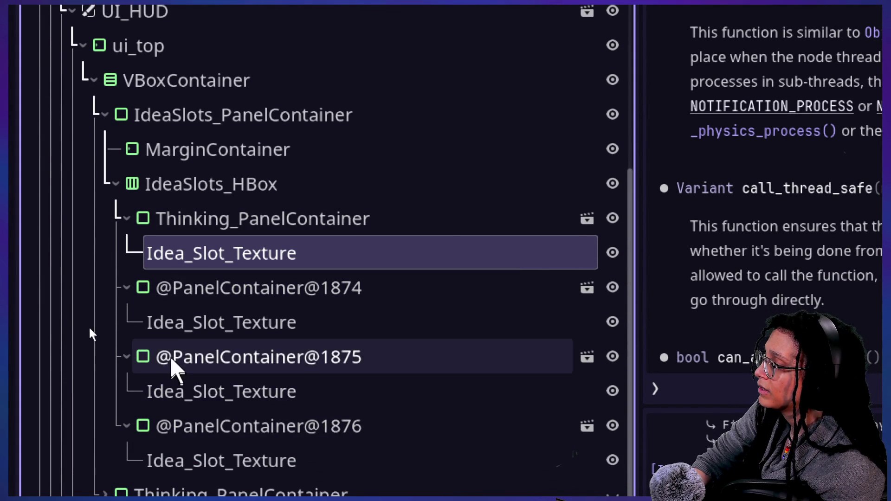
scroll(173, 433, "down", 1)
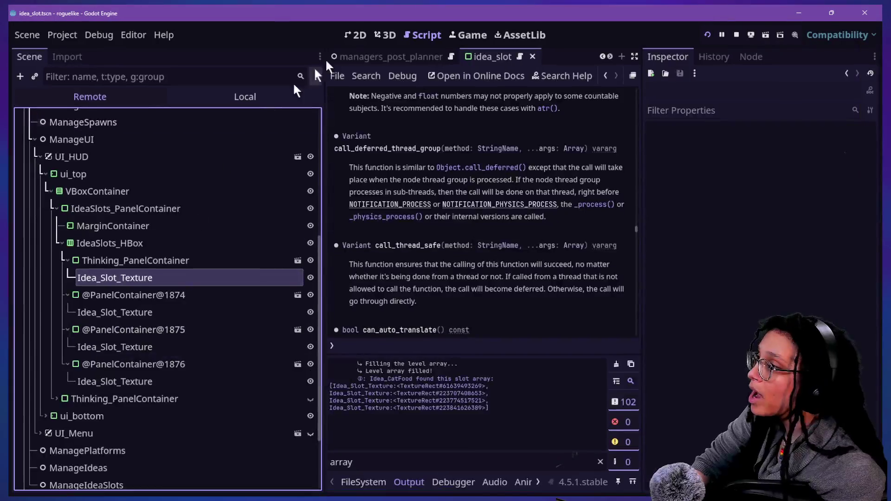
left_click(367, 35)
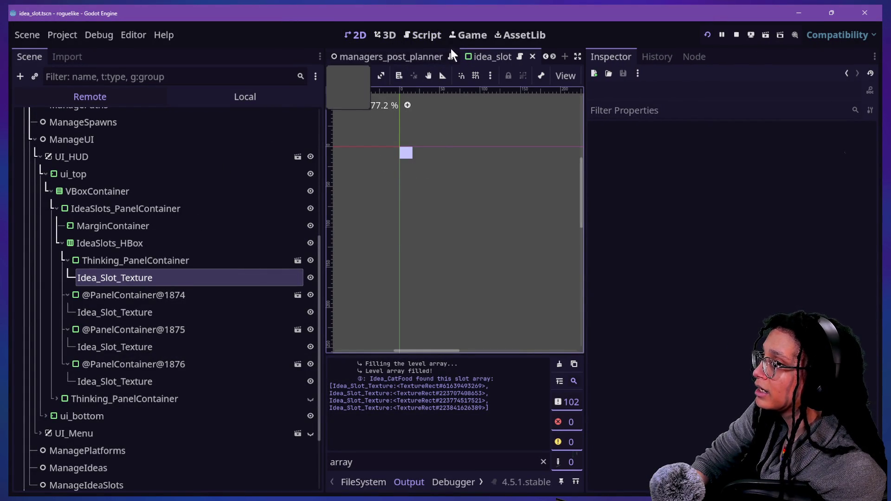
Widen the 2D viewport, open the tile_room scene, and quick-search files for 'ui'.
left_click_drag(584, 64, 757, 68)
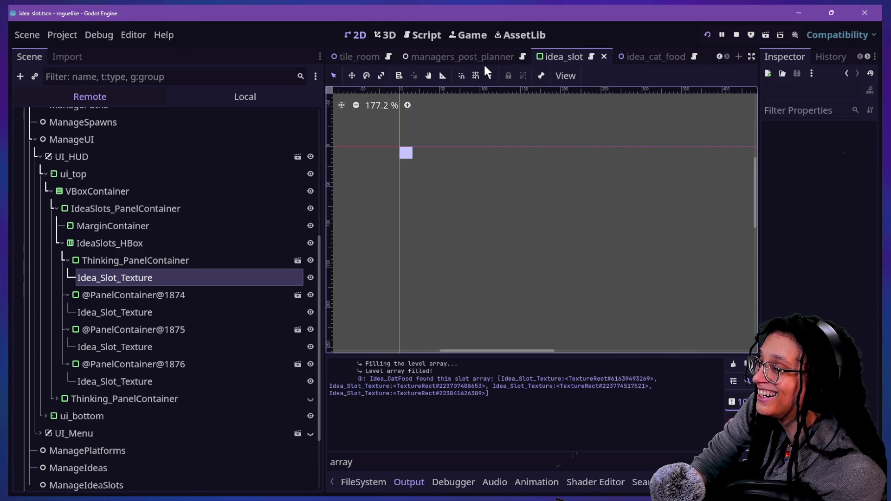
scroll(489, 57, "up", 2)
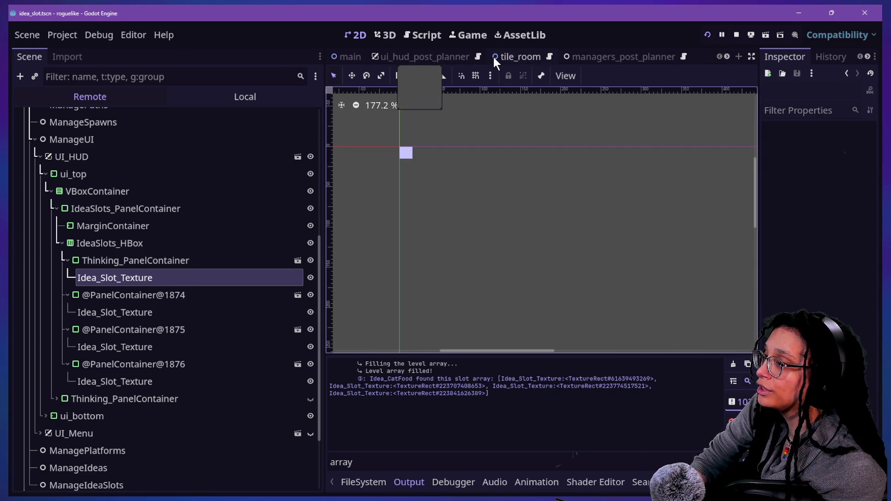
left_click(494, 57)
key("shift+alt+o")
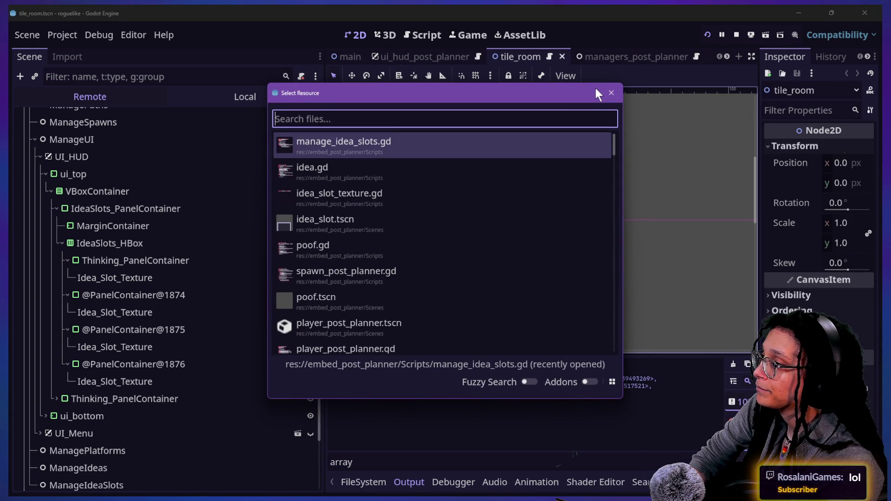
type("ui")
key("Escape")
Open ui_hud_post_planner in its Local tree and select Thinking_PanelContainer under IdeaSlots_HBox.
left_click(420, 57)
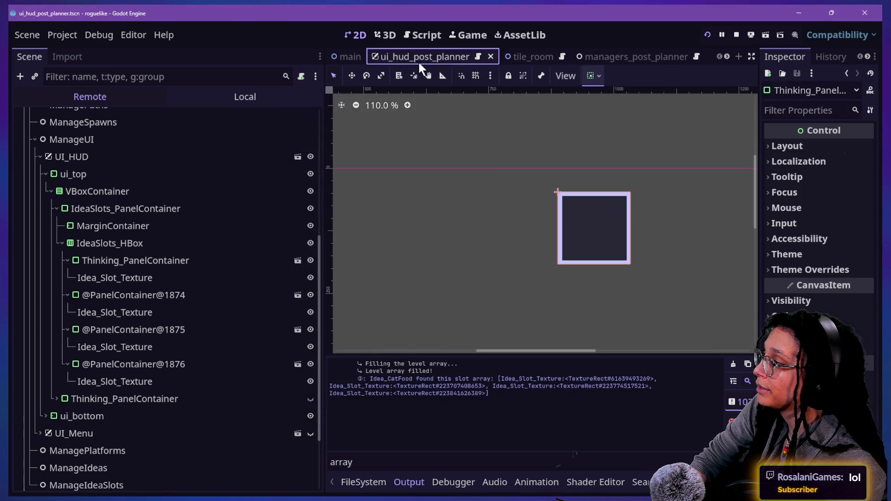
left_click(279, 97)
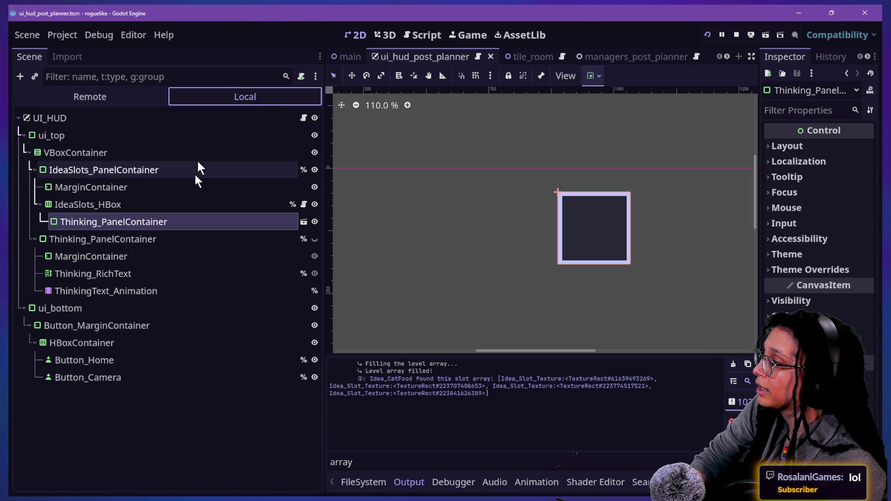
left_click(68, 220)
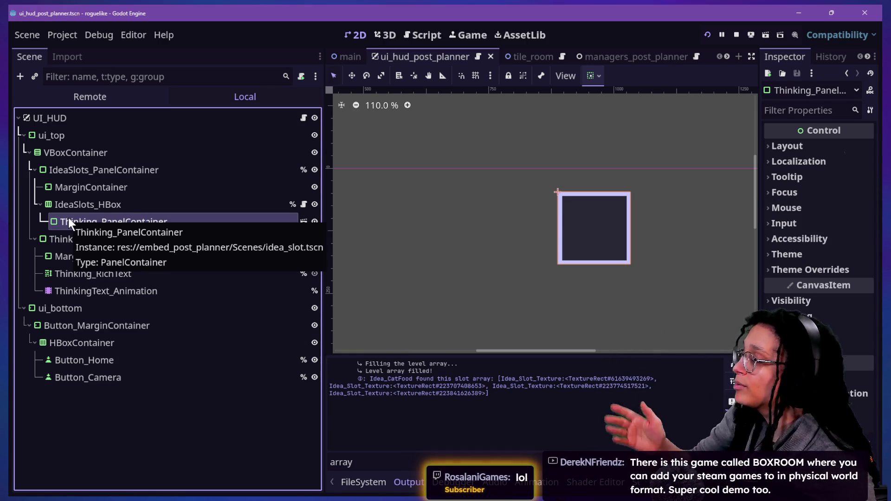
left_click(84, 188)
left_click(103, 222)
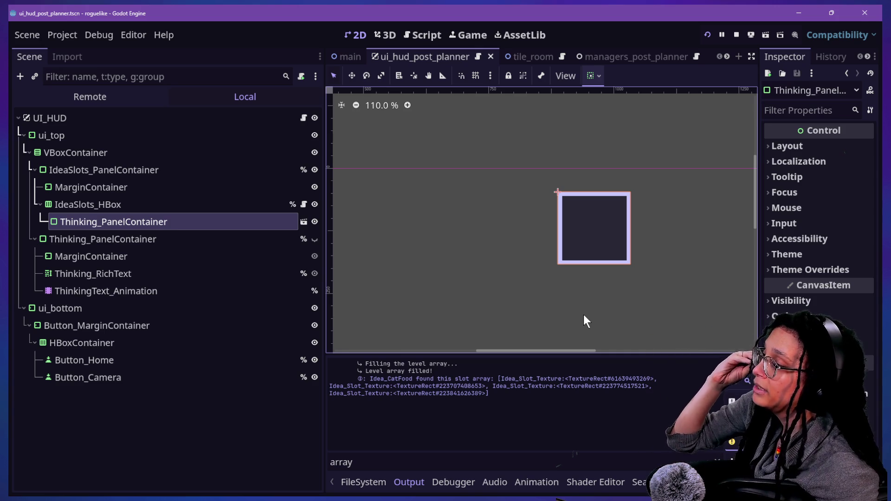
Select Thinking_PanelContainer under IdeaSlots_HBox and duplicate it with Ctrl+D into extra slot boxes.
left_click(169, 221)
key("Up")
left_click(158, 225)
key("ctrl+d")
key("ctrl+d")
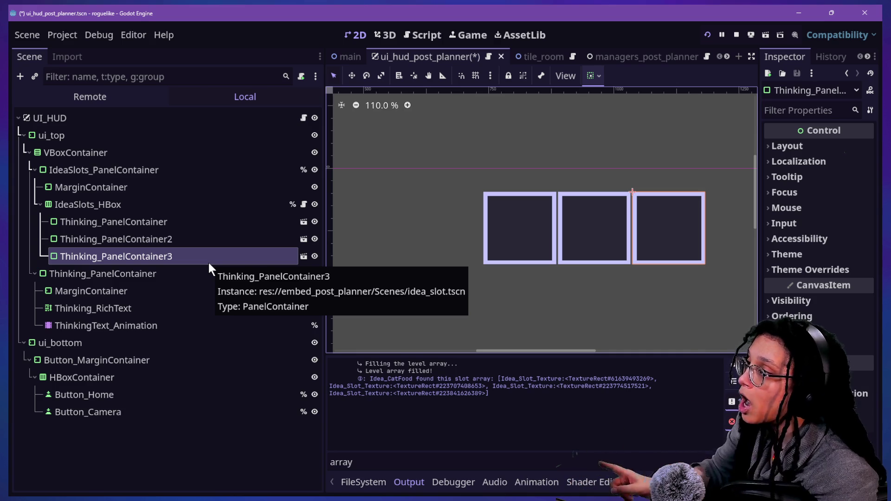
Show the Remote tree beside the add_idea_slots script and select the live Thinking_PanelContainer.
left_click(109, 101)
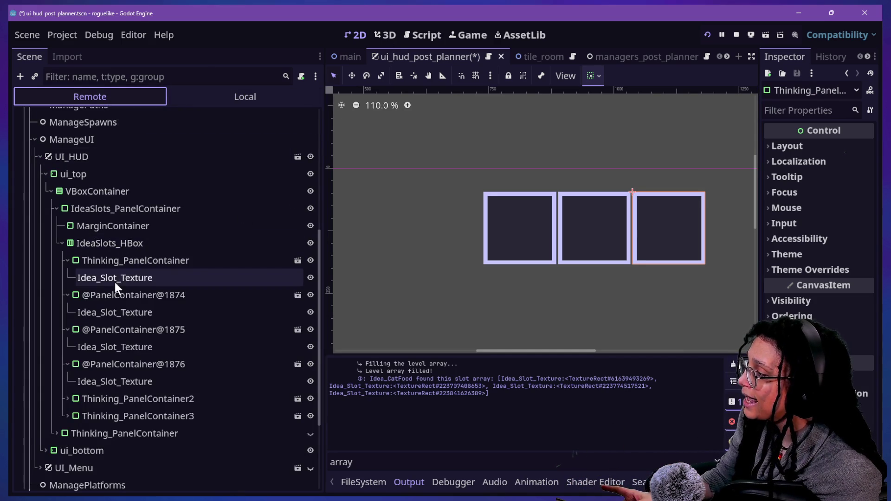
scroll(119, 301, "down", 2)
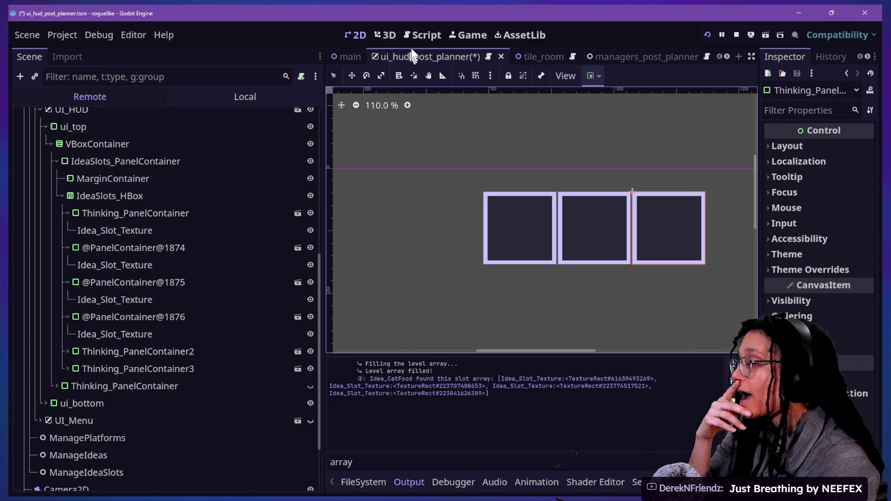
left_click(422, 35)
left_click(462, 255)
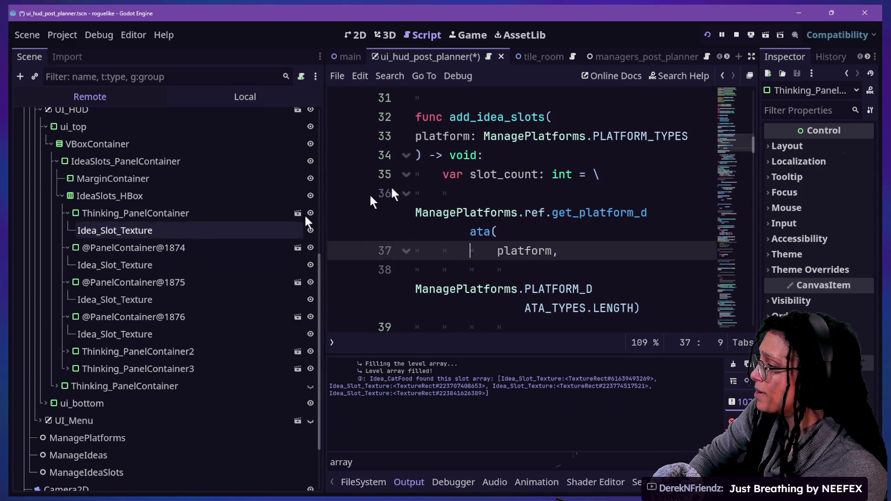
left_click(135, 213)
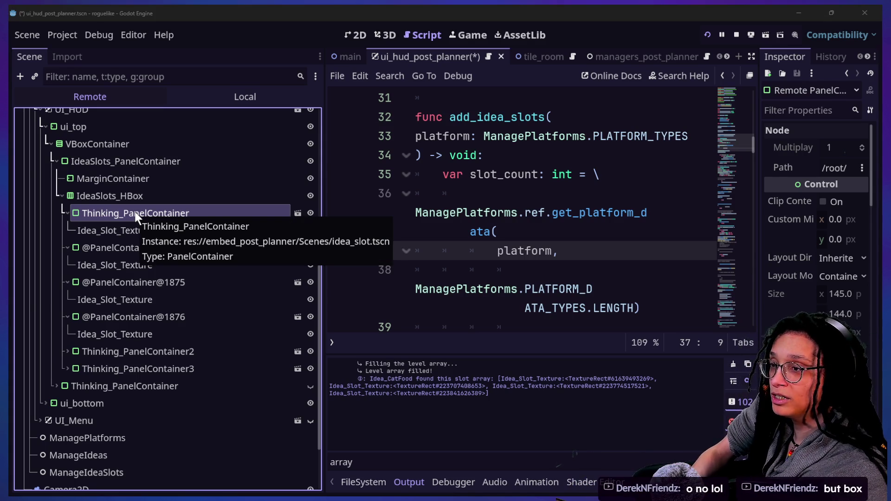
key("alt+Tab")
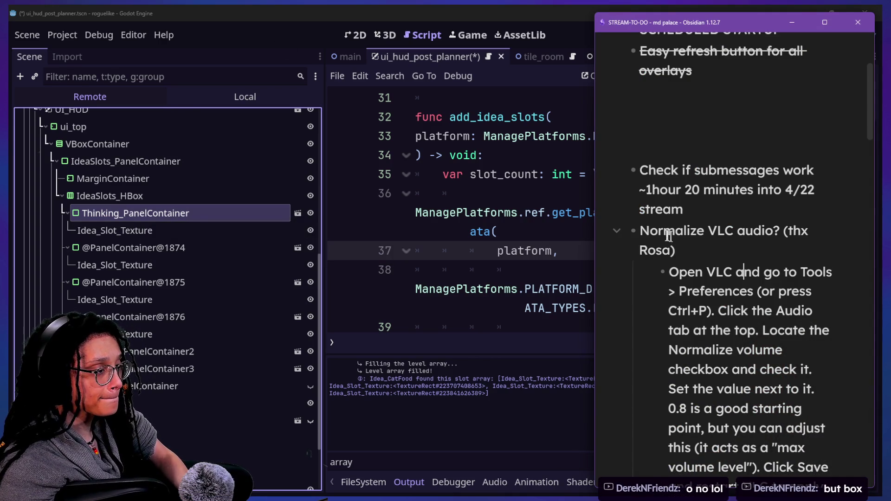
Insert 'Update emoji font issue' above 'Check if submessages work' in the to-do note, then return to Godot.
left_click(640, 171)
key("Return")
type("Update emoji")
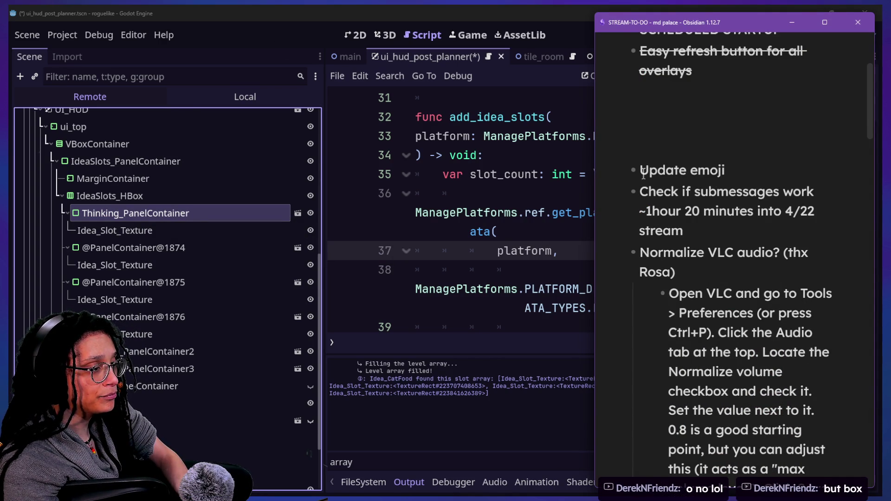
type(" font issue")
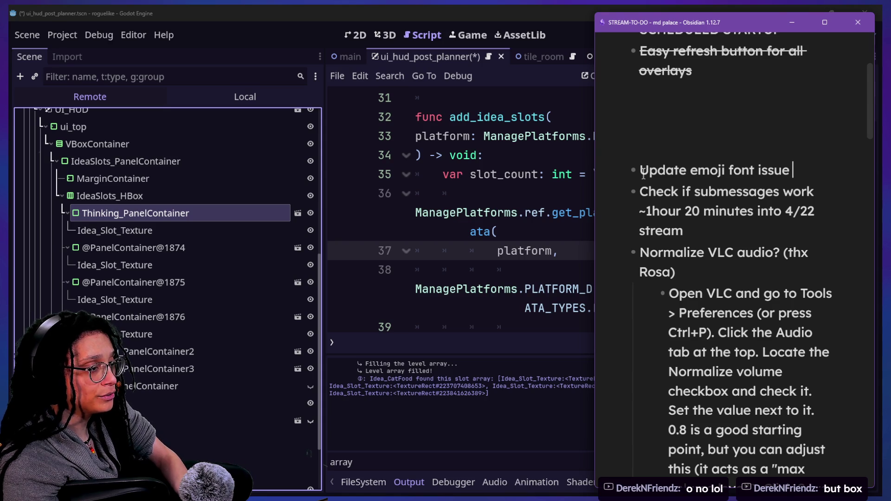
left_click(474, 180)
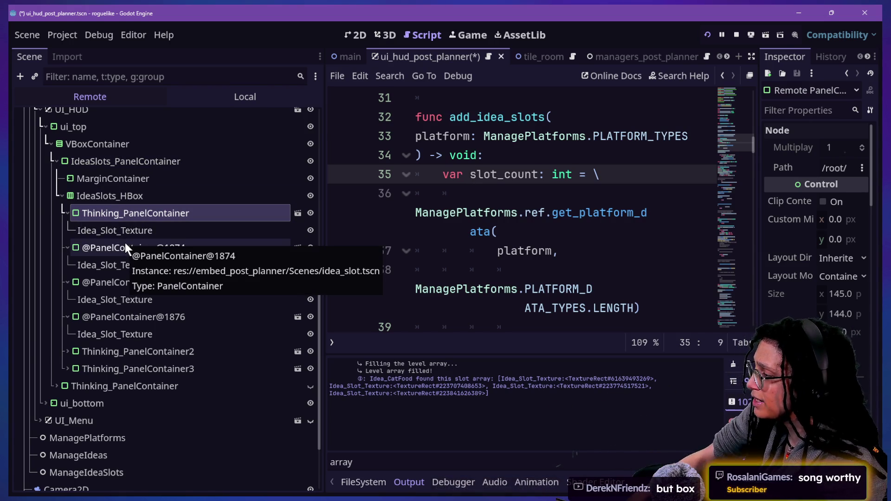
Delete the three placeholder Thinking_PanelContainer slots from the Local tree and save the HUD scene.
left_click(188, 98)
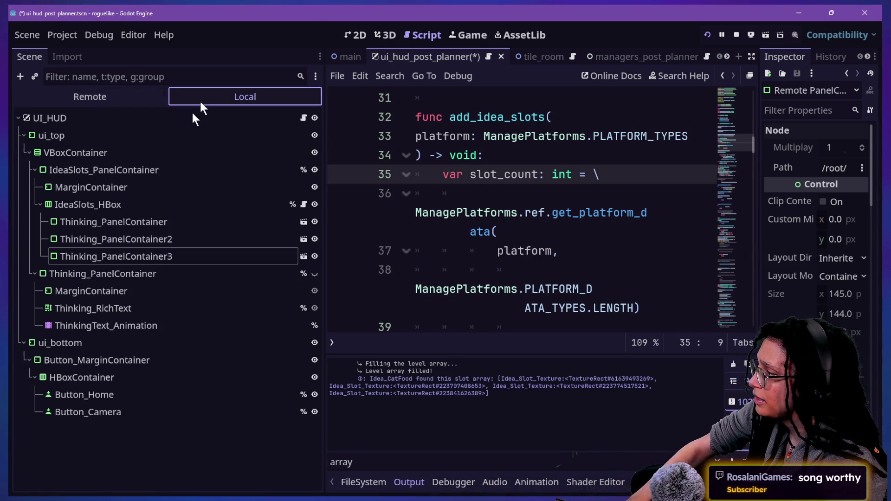
left_click(96, 224)
left_click(98, 257, "shift")
key("Delete")
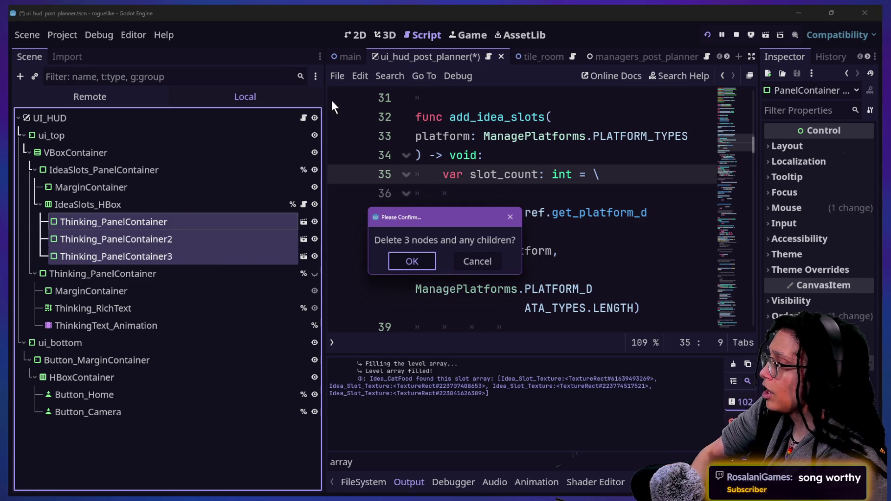
key("Return")
key("ctrl+s")
left_click(548, 267)
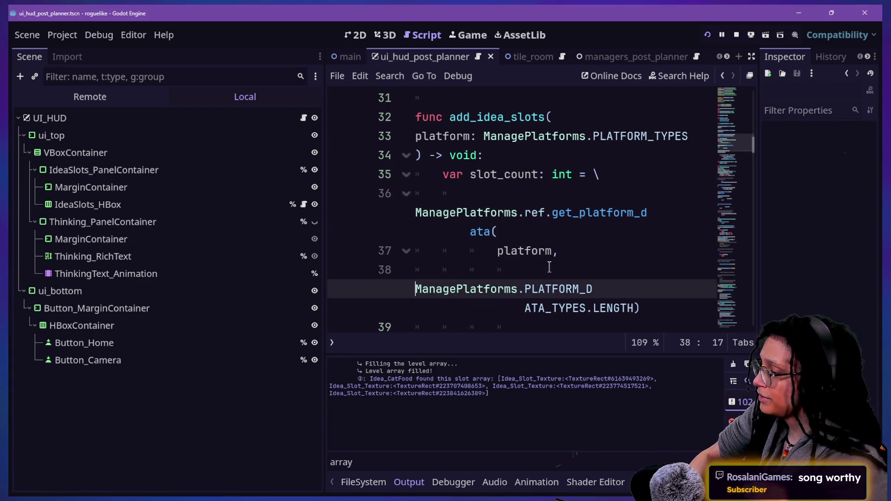
Playtest via Start Planning with the Mewsky platform to check the slots appear, then stop the game.
left_click(707, 39)
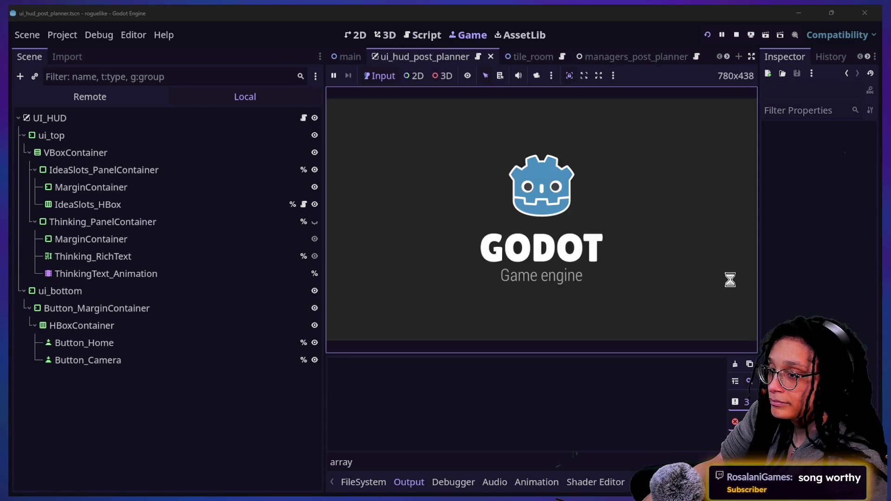
left_click_drag(324, 224, 143, 233)
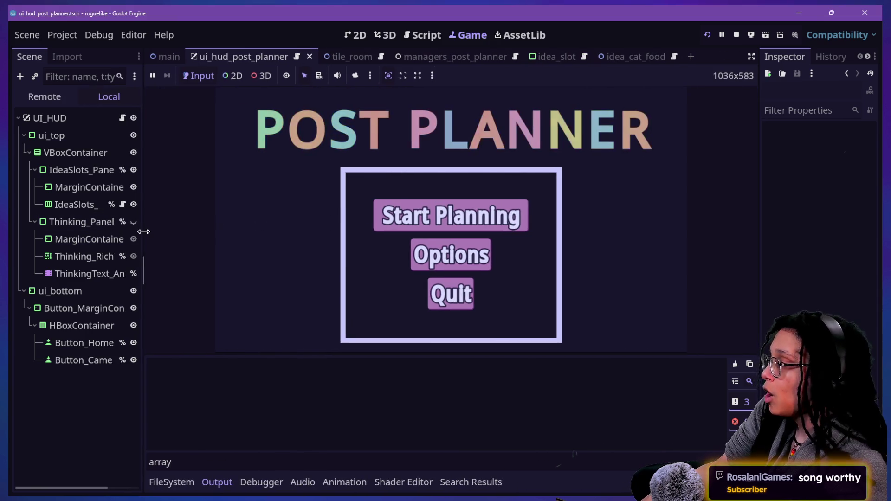
left_click(402, 204)
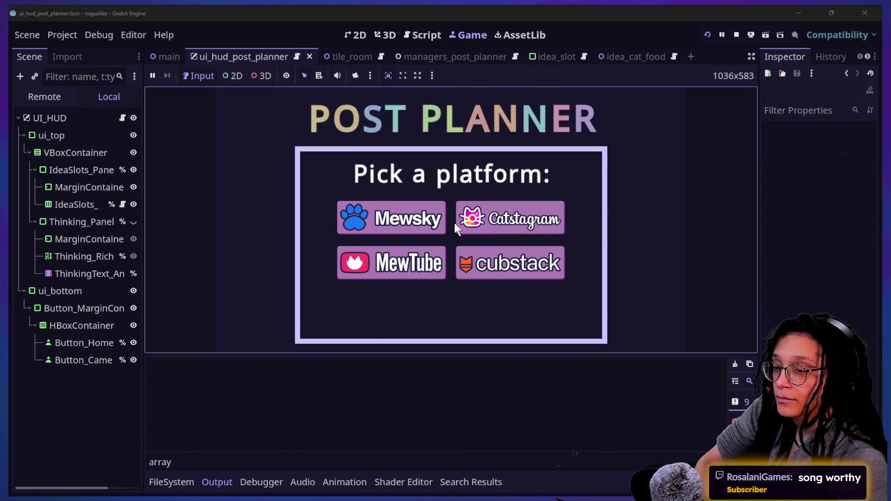
left_click(407, 228)
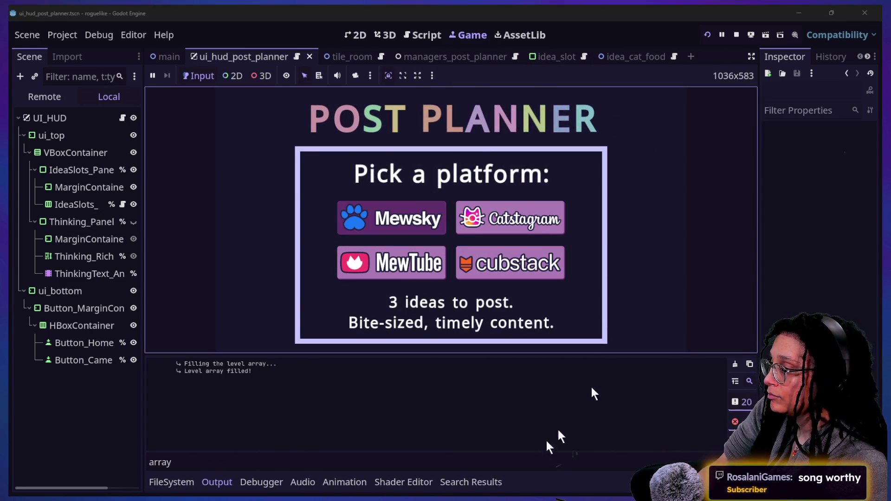
key("ctrl+j")
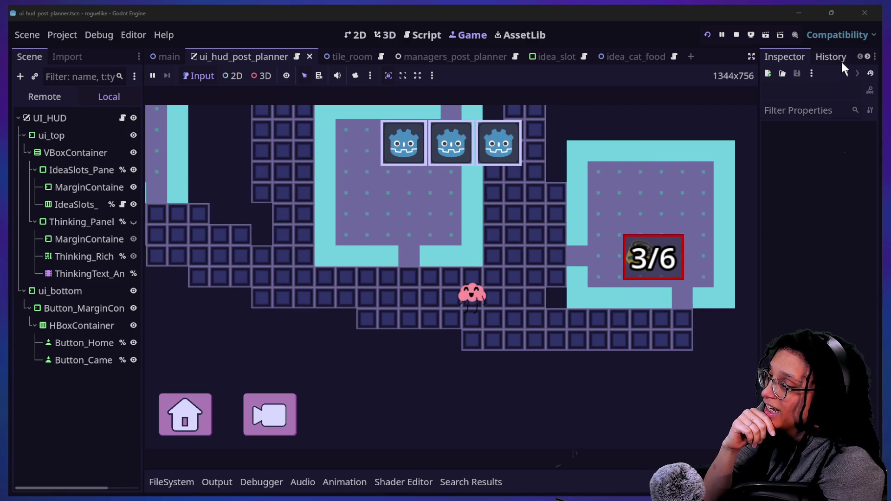
left_click(578, 274)
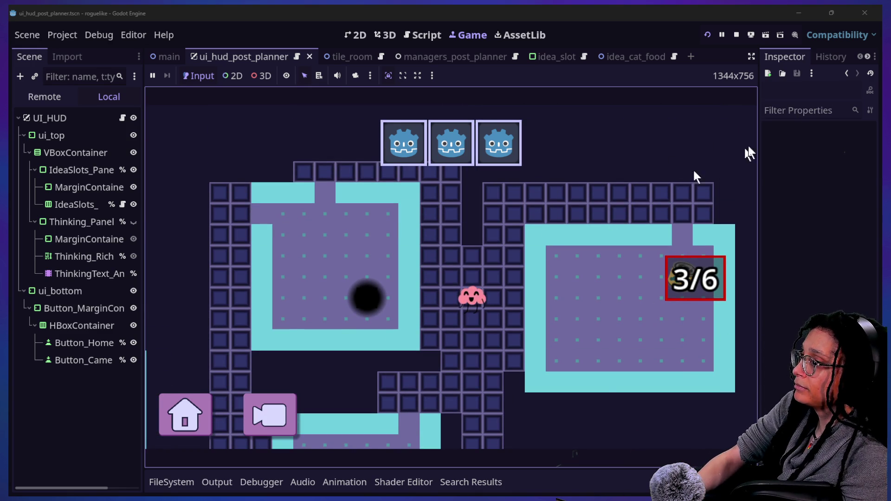
left_click(735, 34)
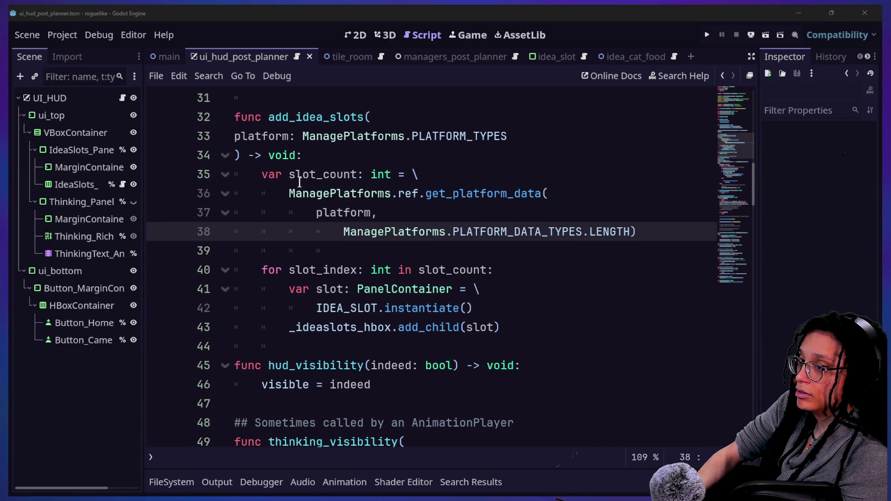
key("alt+Tab")
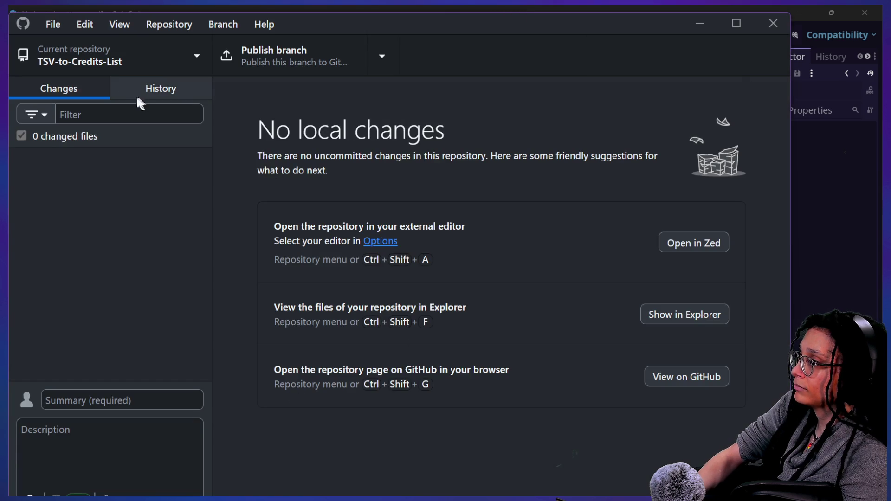
Switch to the roguelike repository and commit its 9 changed files to main with an ideas-collectable summary.
key("ctrl+t")
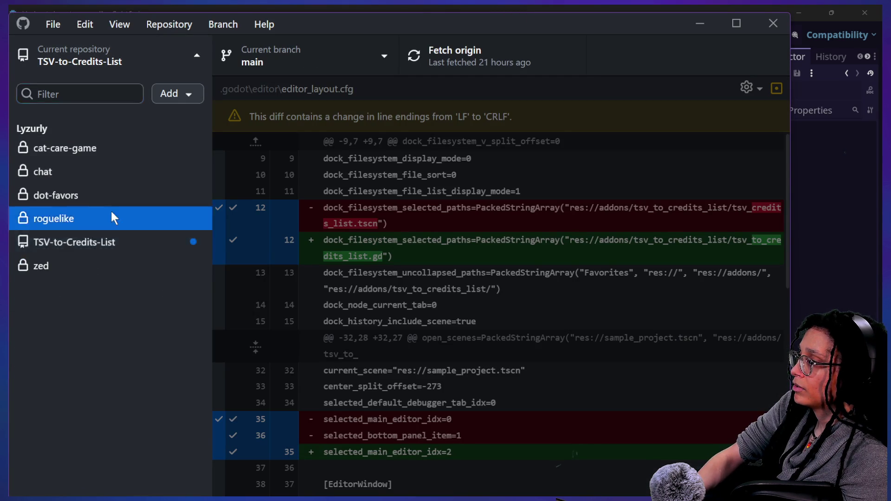
left_click(113, 217)
left_click(156, 446)
type("Ideas are kind of collectable! no sp")
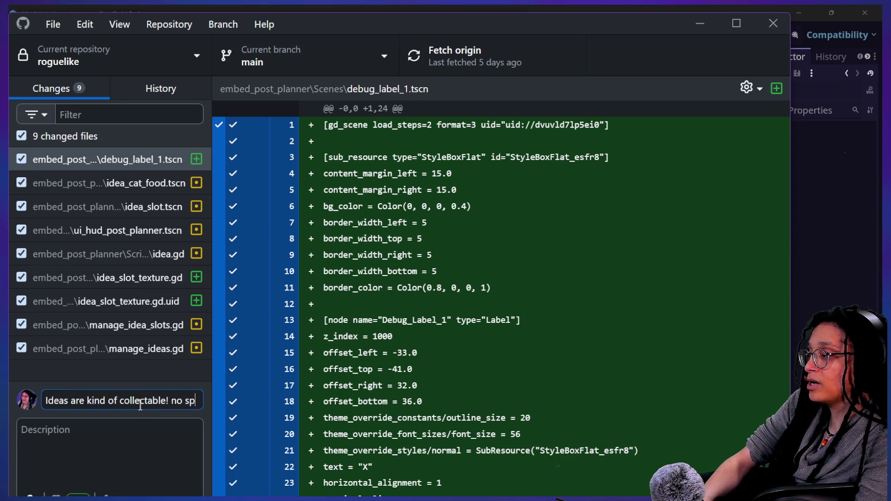
type("rites")
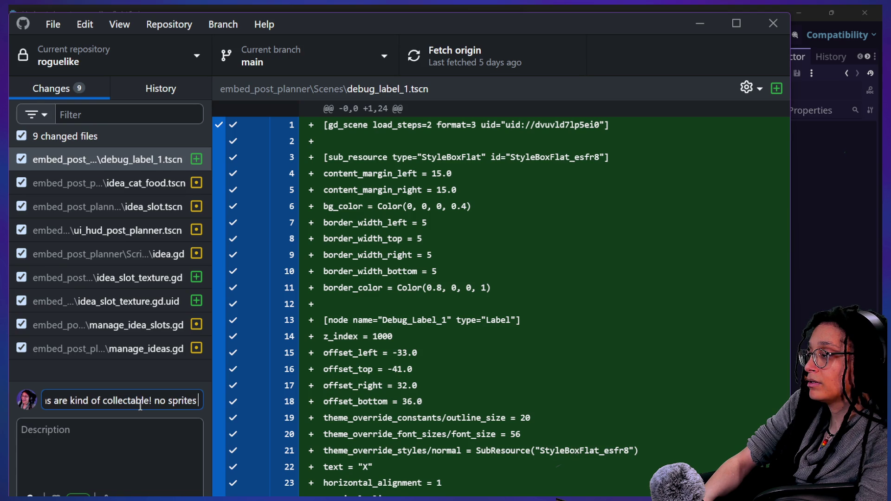
type(" but iss coo")
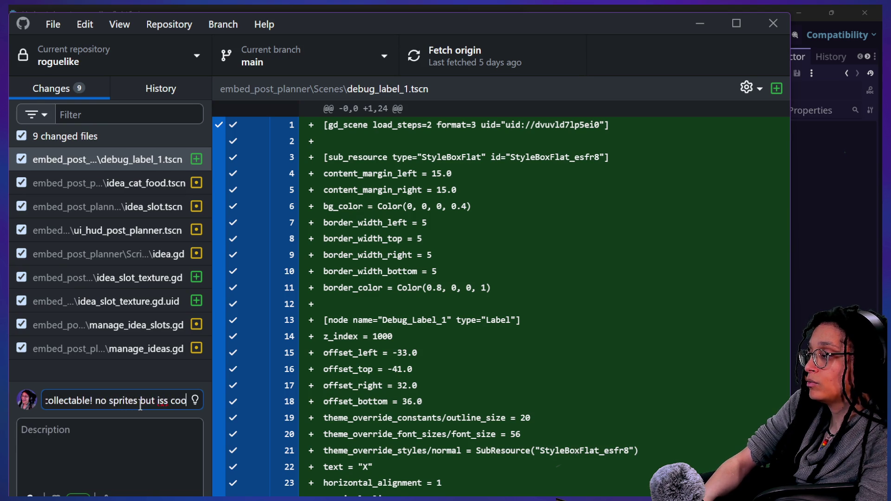
double_click(446, 19)
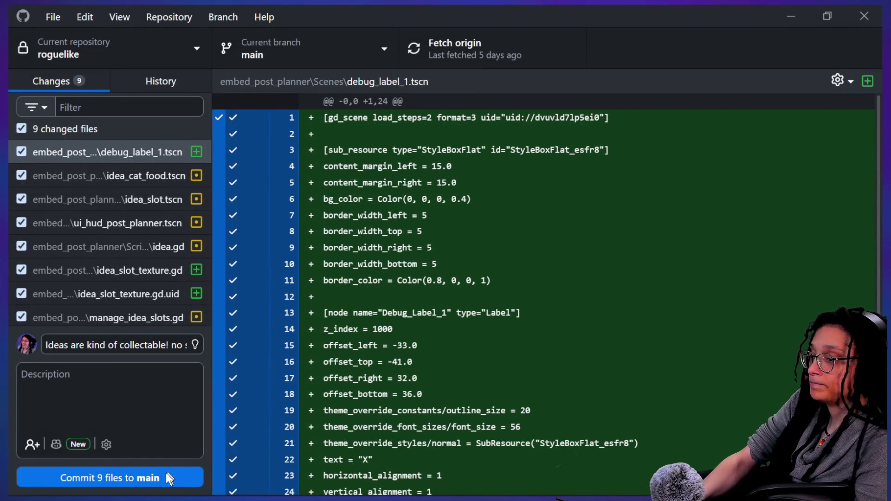
left_click(168, 478)
scroll(204, 445, "down", 1)
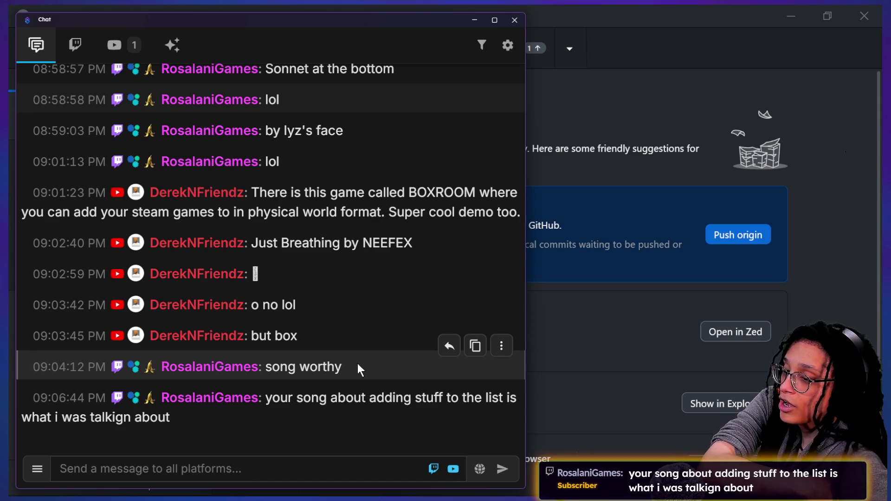
Scroll back through recent stream chat, then push the roguelike commits to origin in GitHub Desktop.
scroll(335, 417, "up", 4)
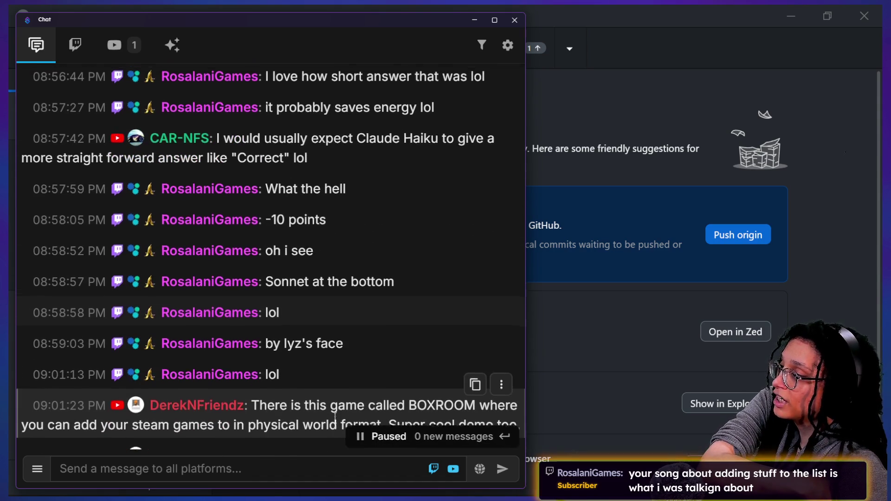
scroll(335, 417, "up", 1)
scroll(325, 338, "up", 1)
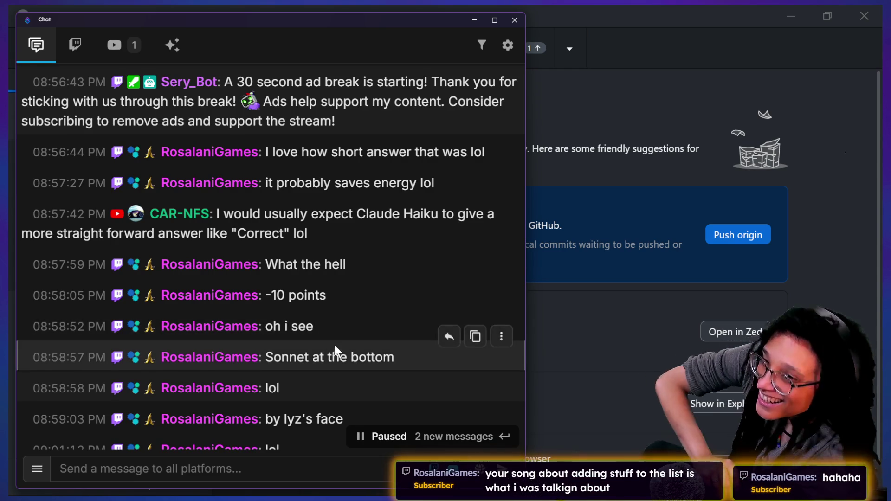
scroll(338, 302, "up", 5)
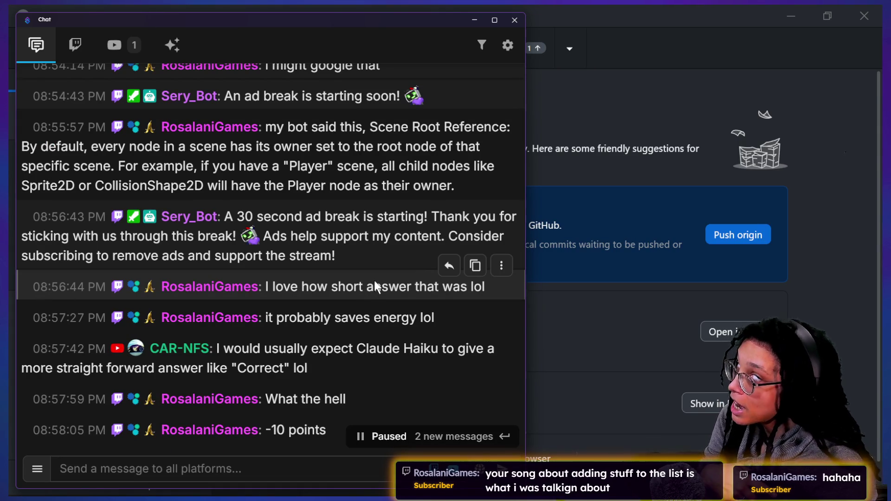
scroll(375, 285, "down", 15)
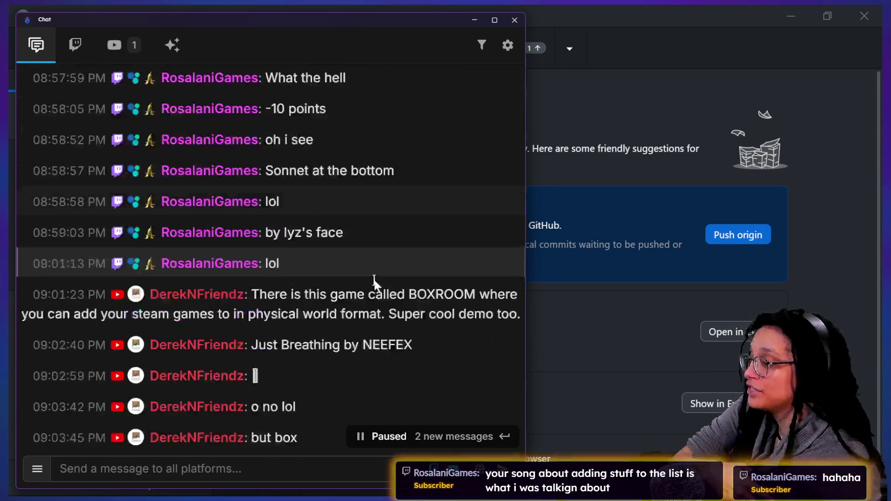
left_click(730, 232)
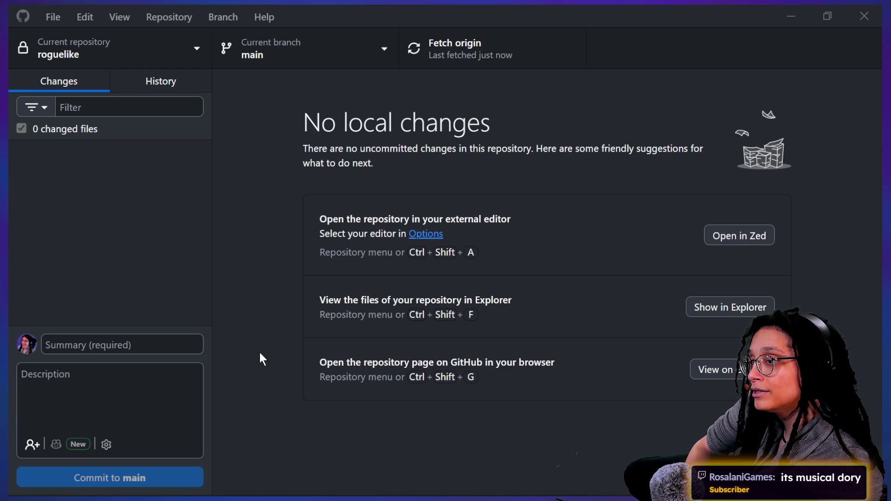
key("alt+Tab")
Step through the HUD script's thinking_visibility code and briefly check the output log.
left_click(577, 207)
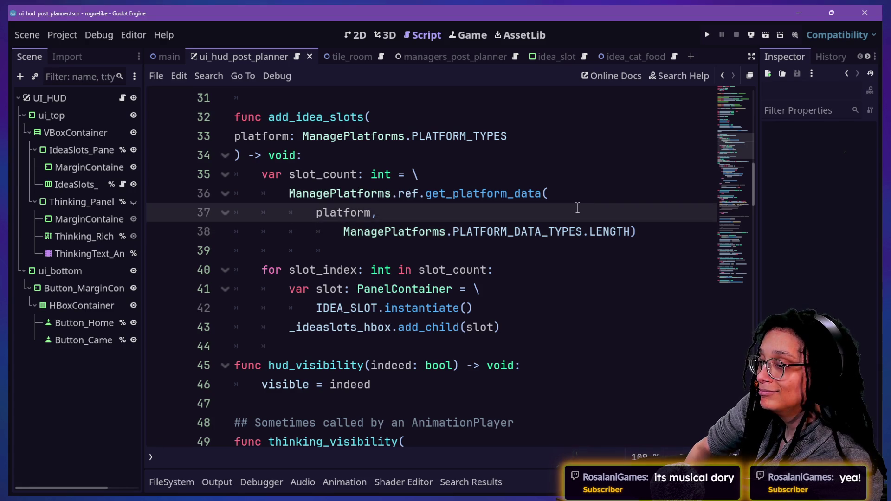
key("Down")
key("alt+Tab")
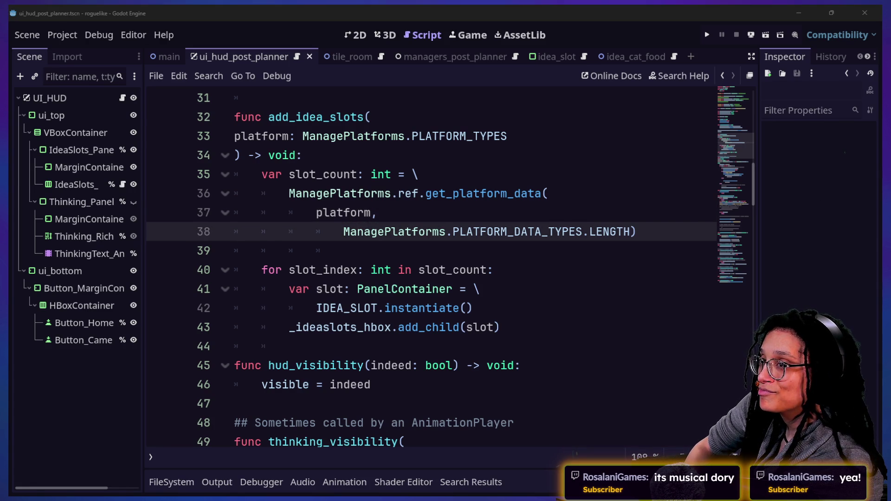
key("alt+Tab")
key("Down")
key("Down")
key("Down")
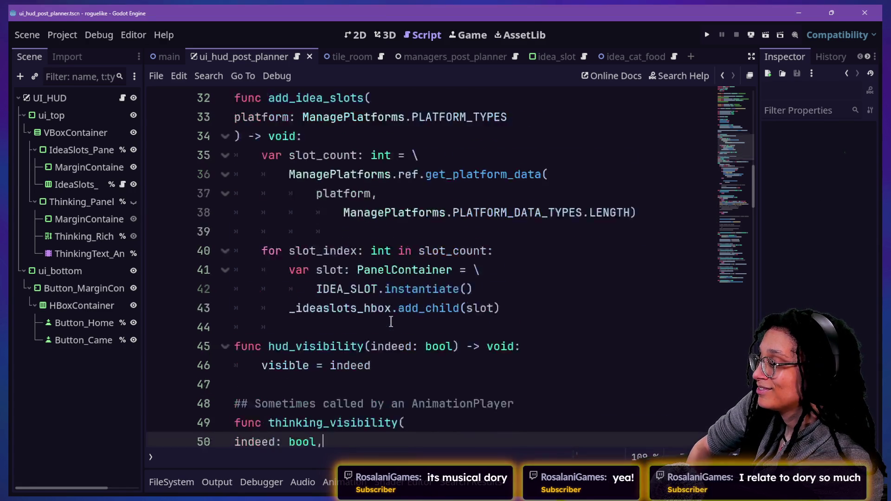
key("Down")
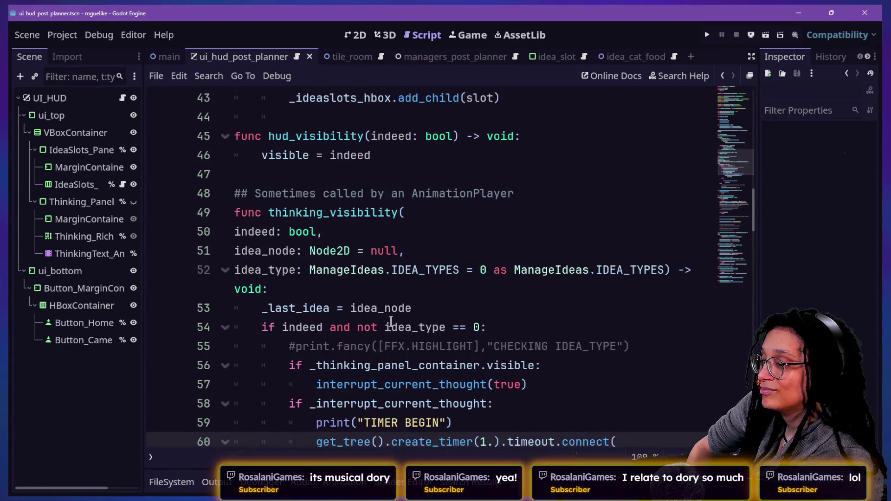
key("Down")
key("Down")
key("Down")
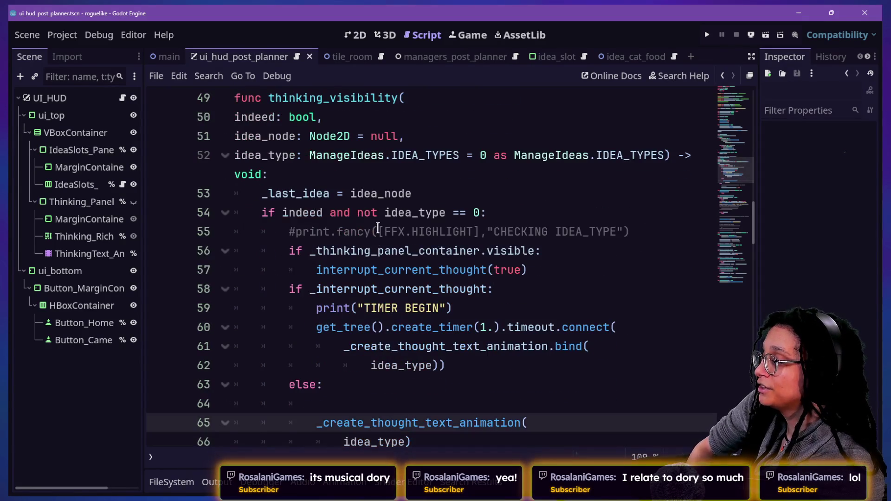
left_click(378, 231)
scroll(288, 375, "up", 5)
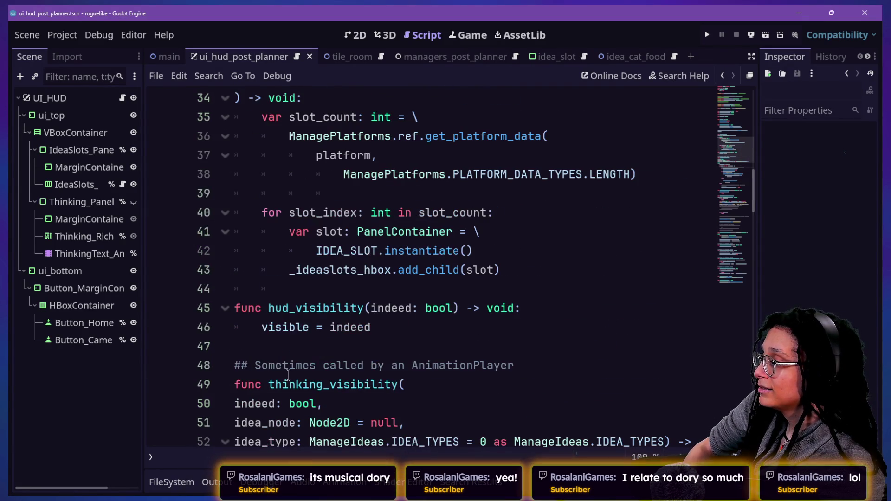
left_click(233, 491)
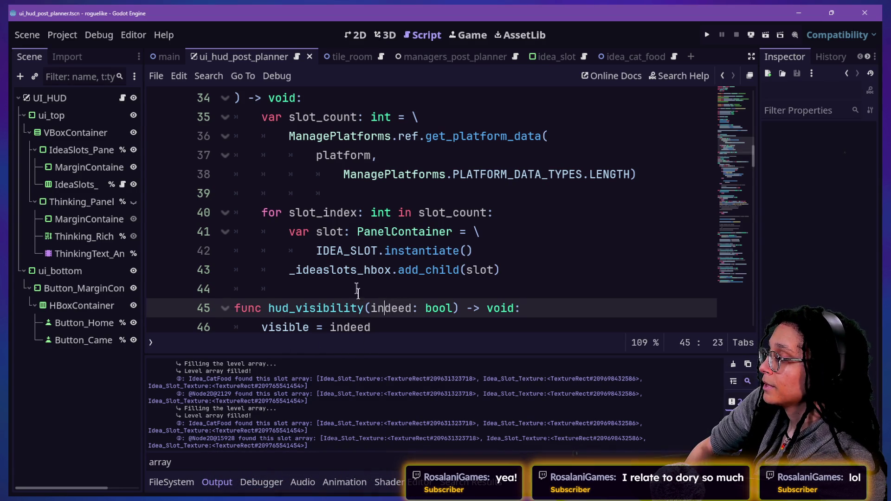
key("alt+o")
key("alt+o")
key("alt+o")
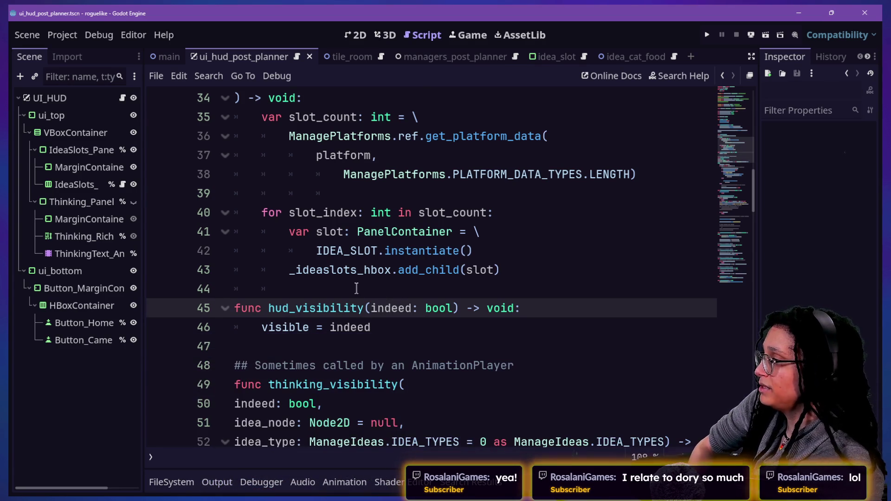
scroll(356, 288, "up", 10)
In idea.gd, uncomment _update_debug_label(), comment out _ready_debug_label(), and save.
key("shift+alt+o")
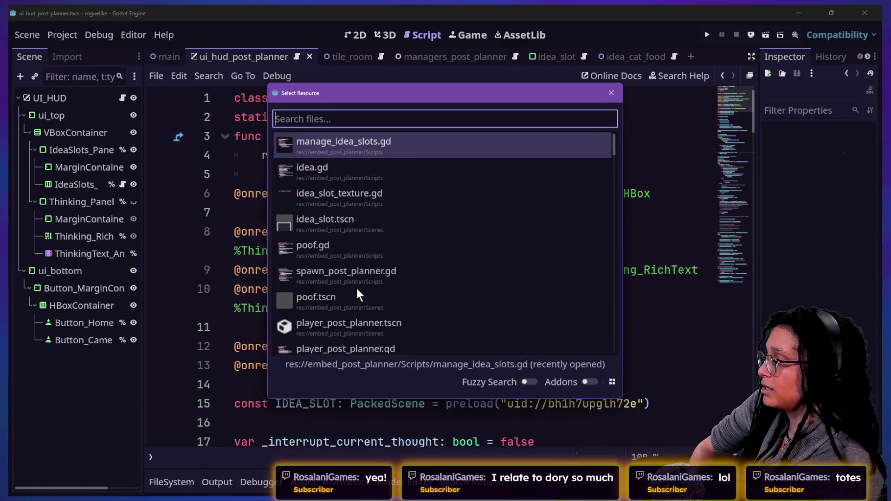
type("idea")
key("Return")
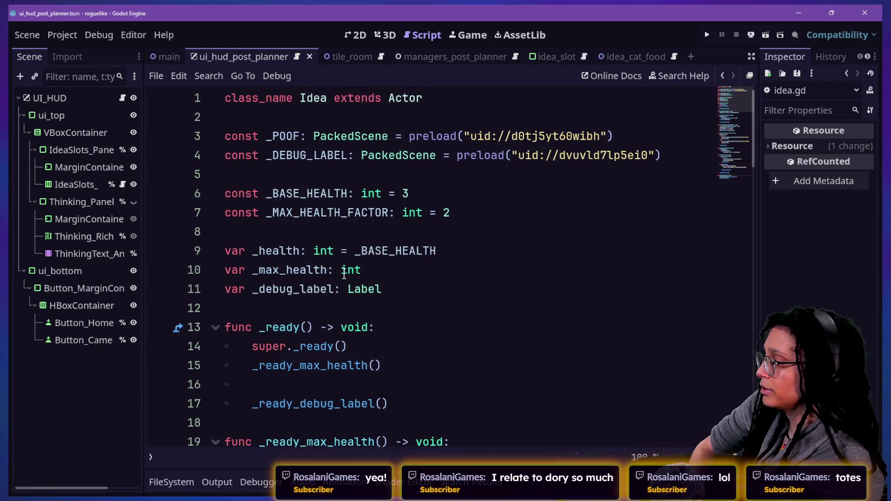
scroll(343, 274, "down", 5)
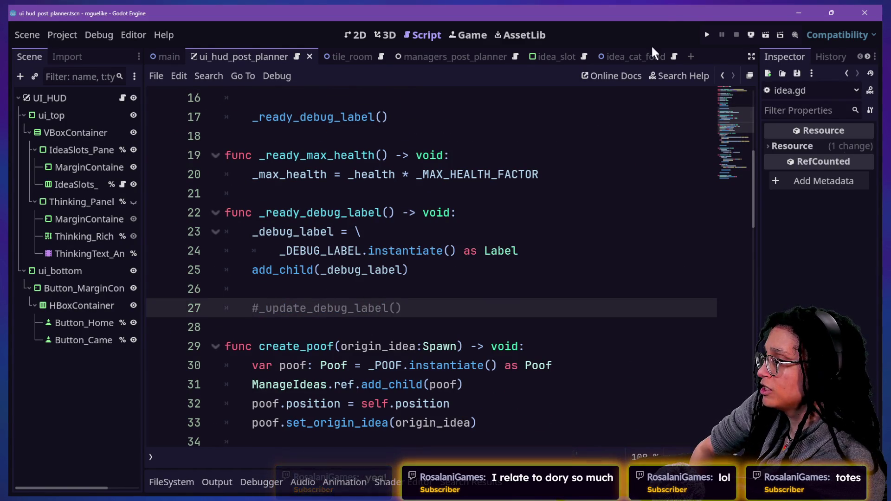
key("ctrl+k")
scroll(357, 246, "up", 3)
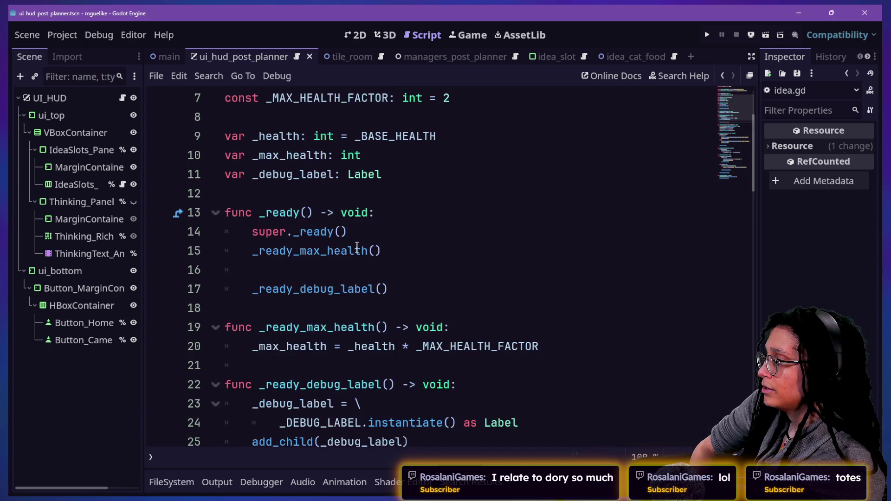
left_click(368, 250)
key("ctrl+k")
key("ctrl+s")
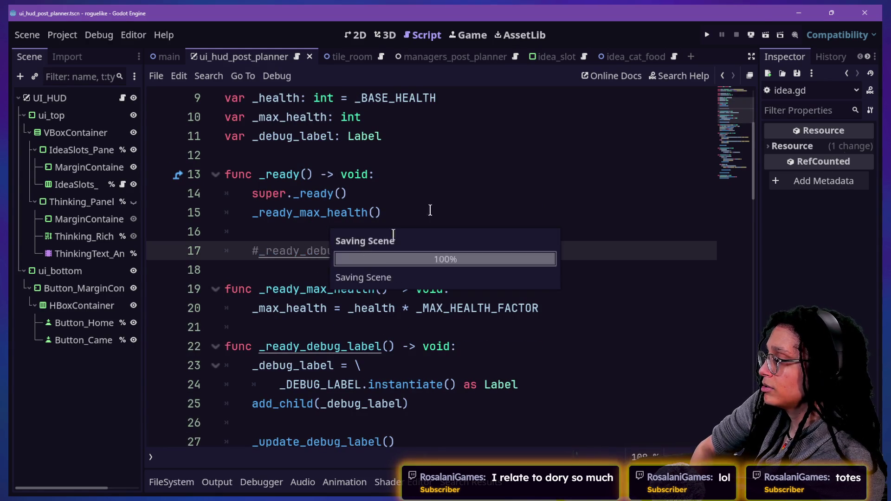
Run the game, start planning on a platform, and walk to ideas to fill the slots.
left_click(704, 36)
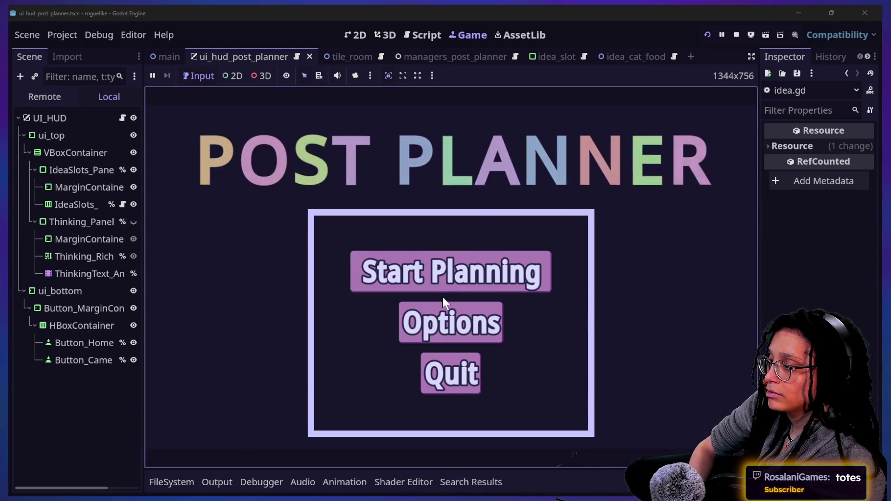
left_click(444, 283)
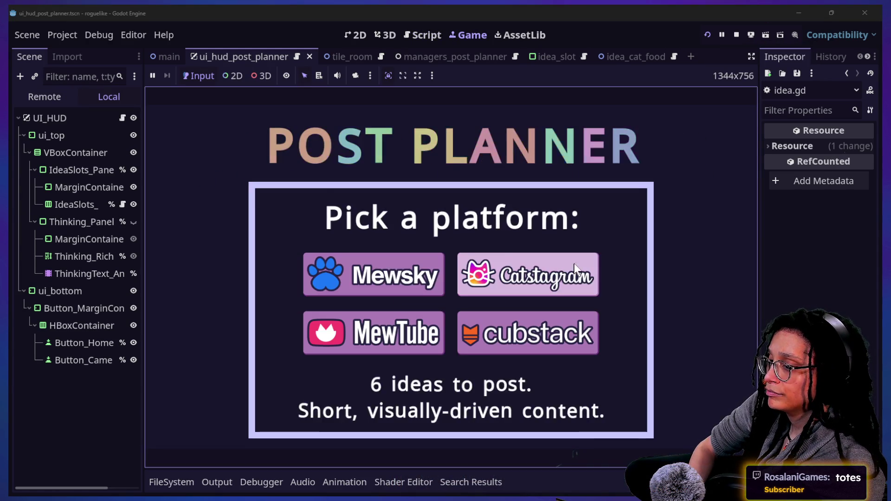
left_click(439, 290)
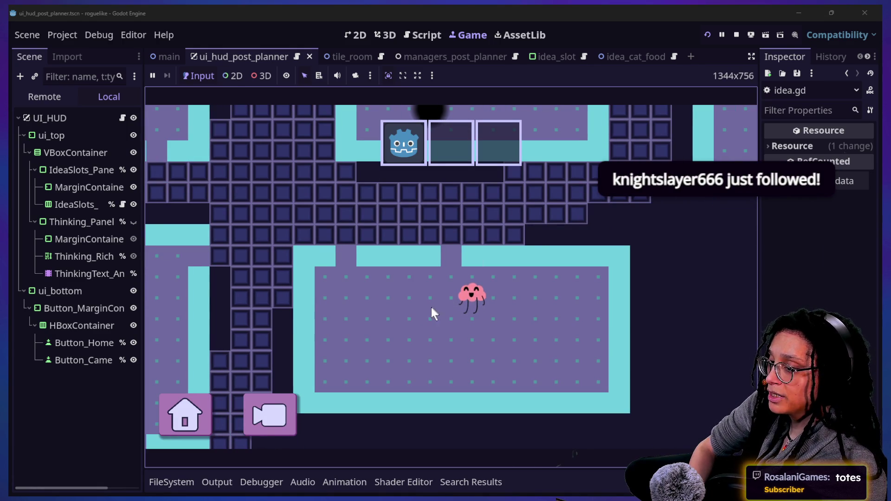
left_click(424, 292)
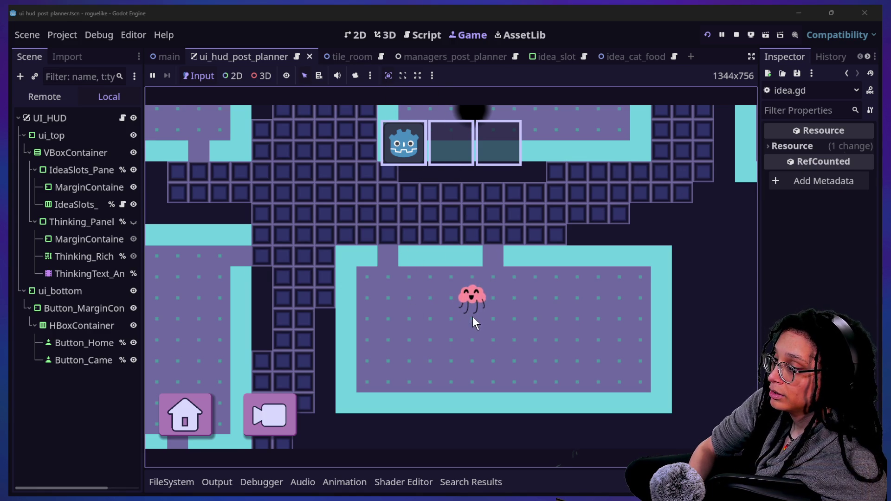
left_click(434, 188)
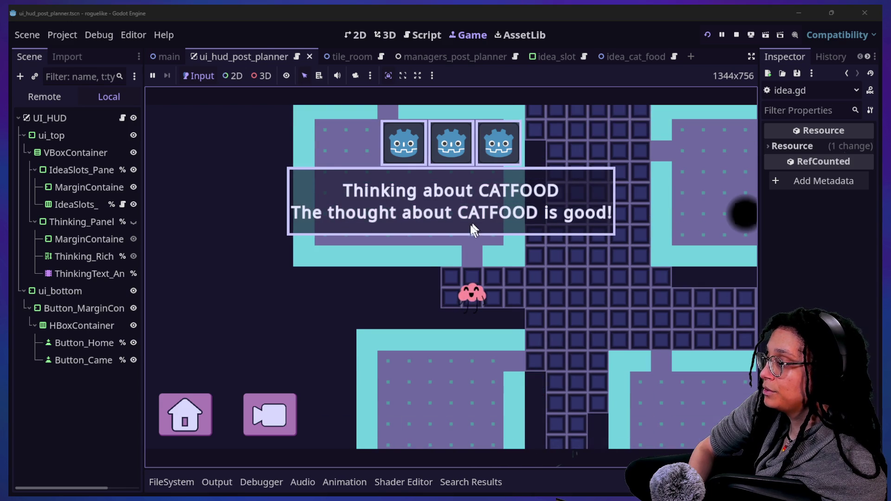
Pause, restart the game, and start planning on the Cubstack platform.
left_click(209, 404)
left_click(424, 324)
left_click(495, 278)
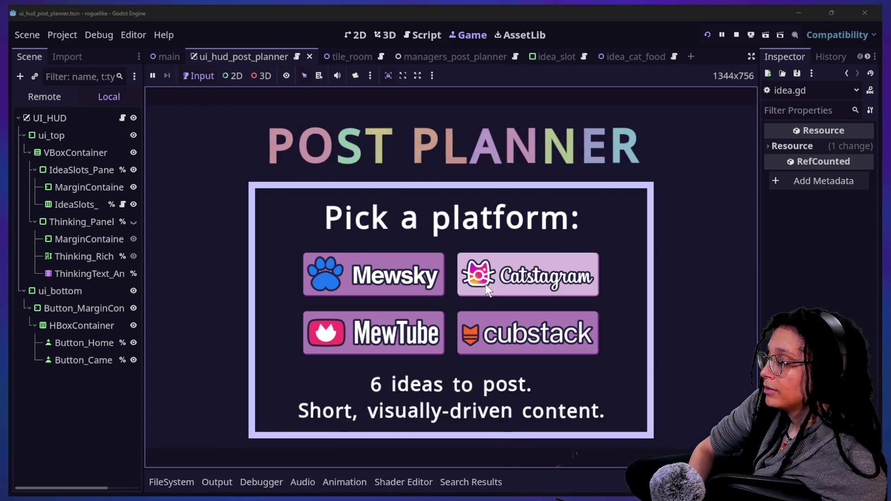
left_click(490, 333)
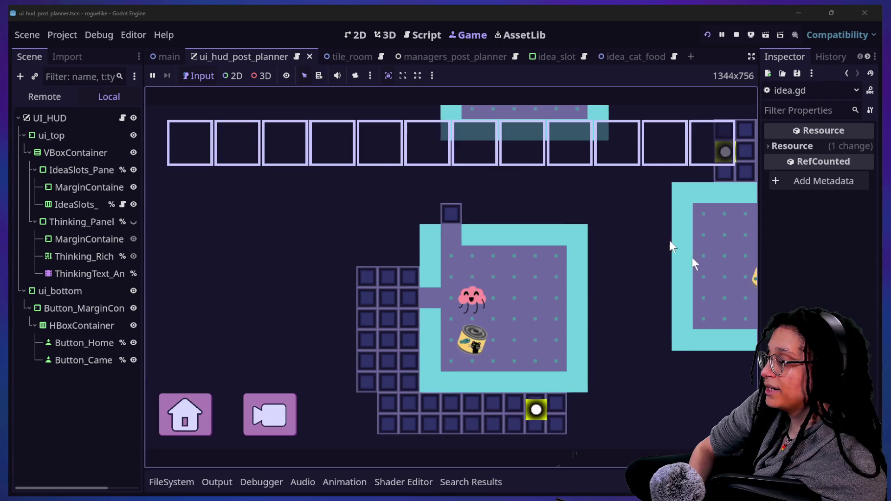
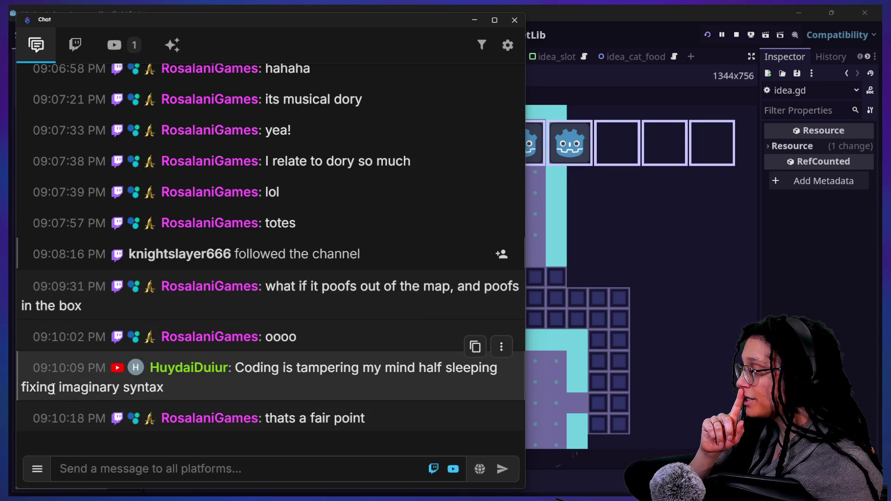
Read the viewer's chat message about imaginary syntax, then close the chat window.
left_click_drag(53, 389, 164, 388)
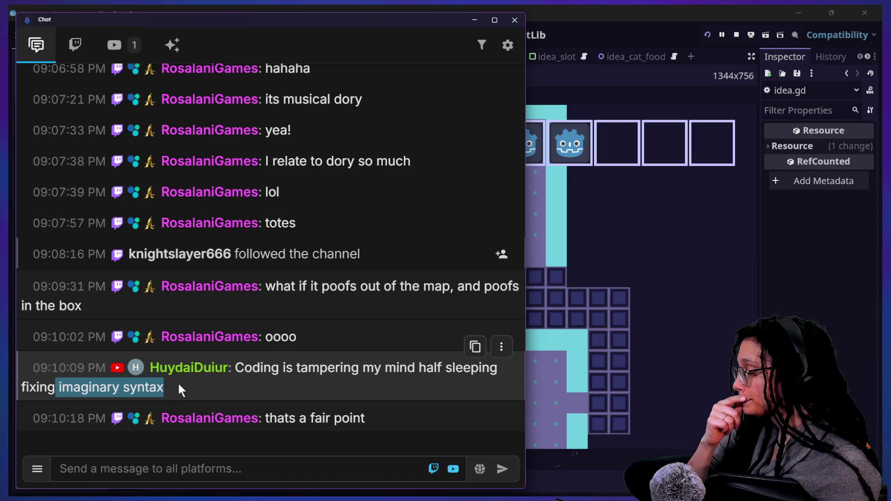
left_click(235, 369)
mouse_move(235, 369)
left_mouse_down()
mouse_move(246, 380)
mouse_move(235, 369)
left_mouse_up()
left_click(261, 392)
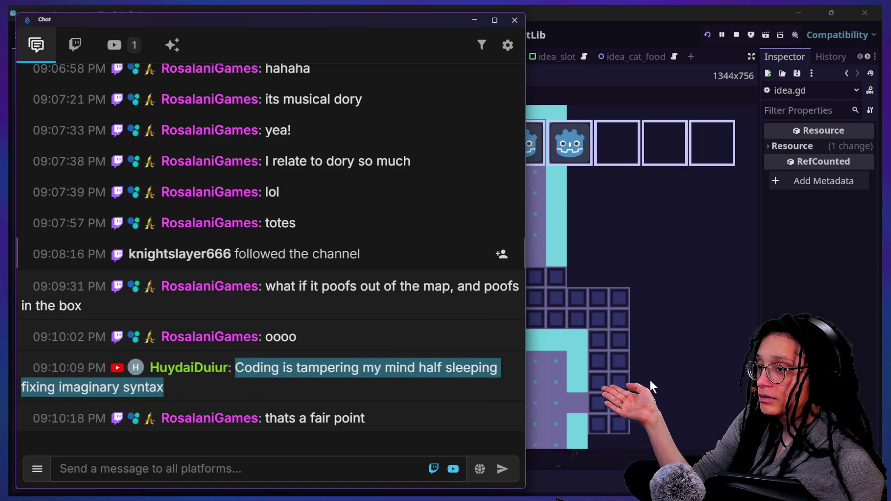
left_click(769, 295)
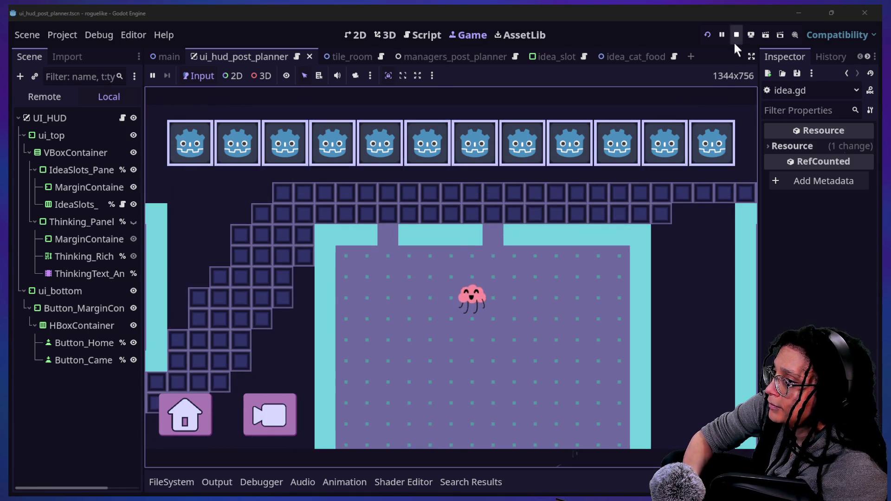
Stop the running game and save the scene.
left_click(736, 34)
left_click(375, 308)
key("ctrl+s")
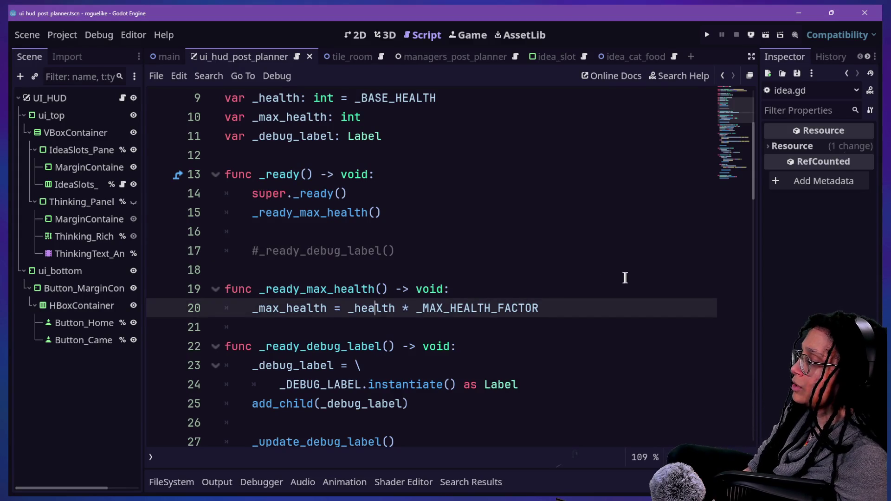
mouse_move(325, 312)
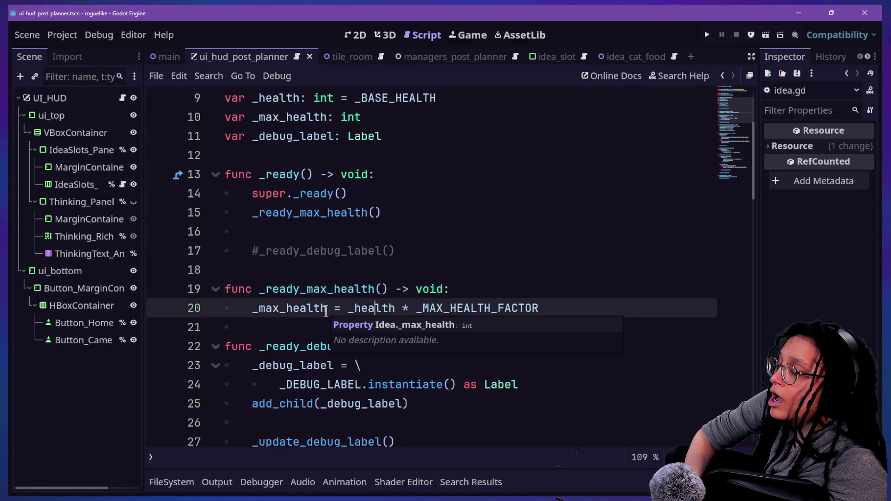
key("shift+alt+o")
key("Escape")
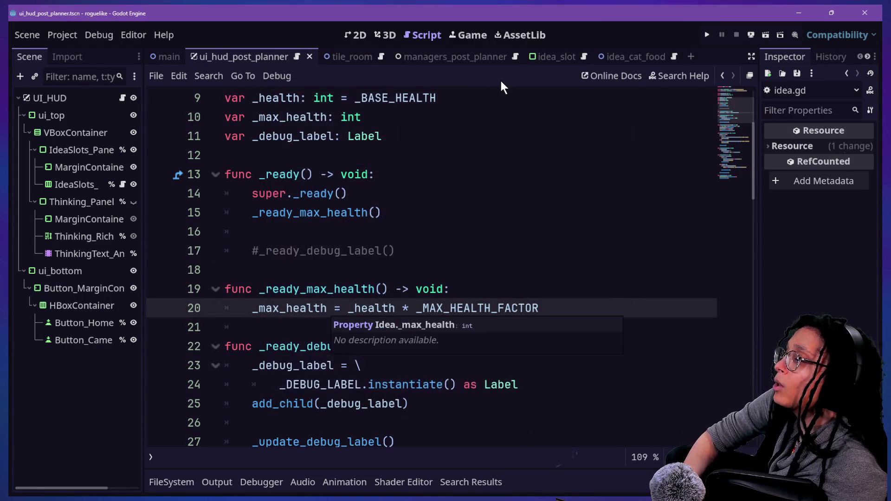
Open manage_idea_slots.gd through the quick file picker.
left_click(491, 212)
scroll(482, 209, "down", 3)
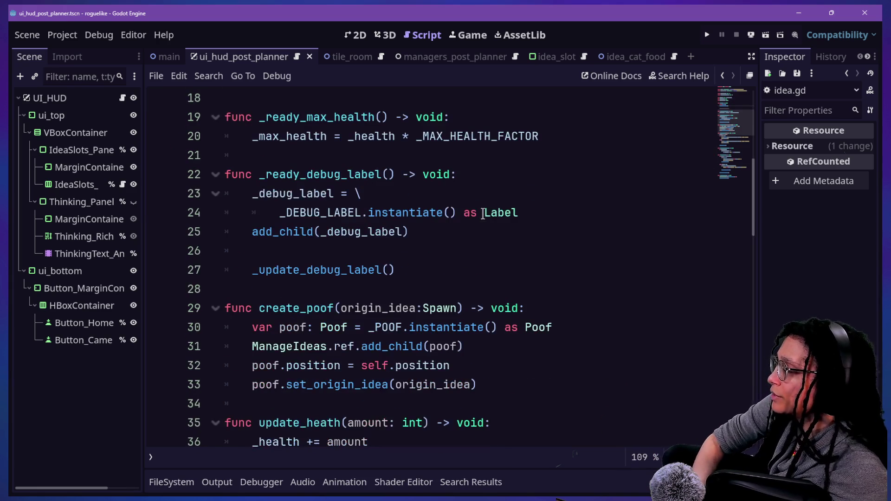
scroll(320, 306, "down", 12)
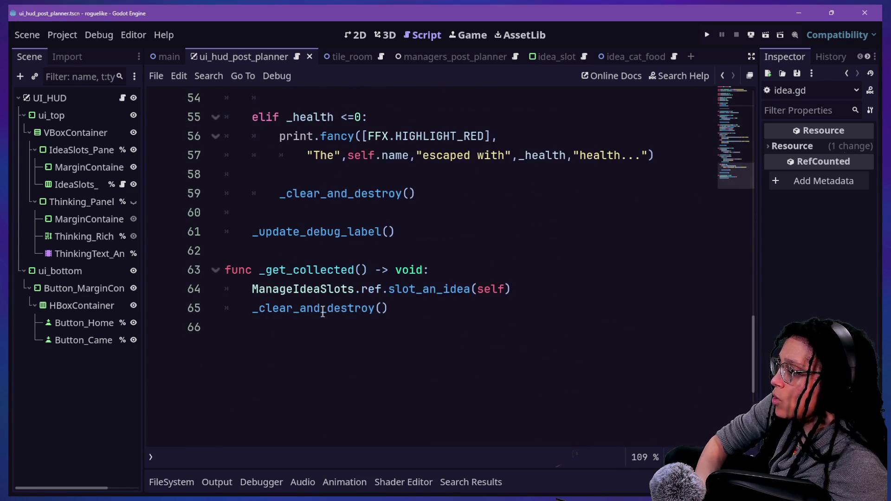
key("shift+alt+o")
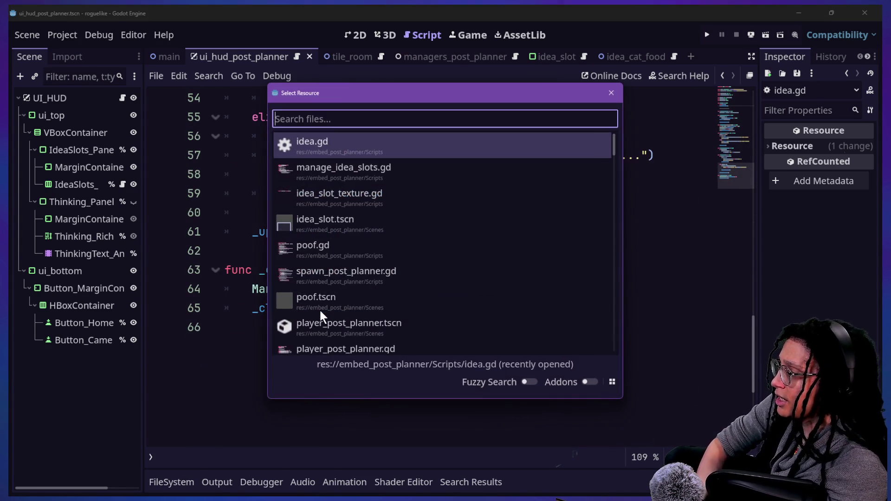
key("Down")
key("Return")
Review the print and alpha-check lines inside slot_an_idea.
scroll(389, 344, "down", 2)
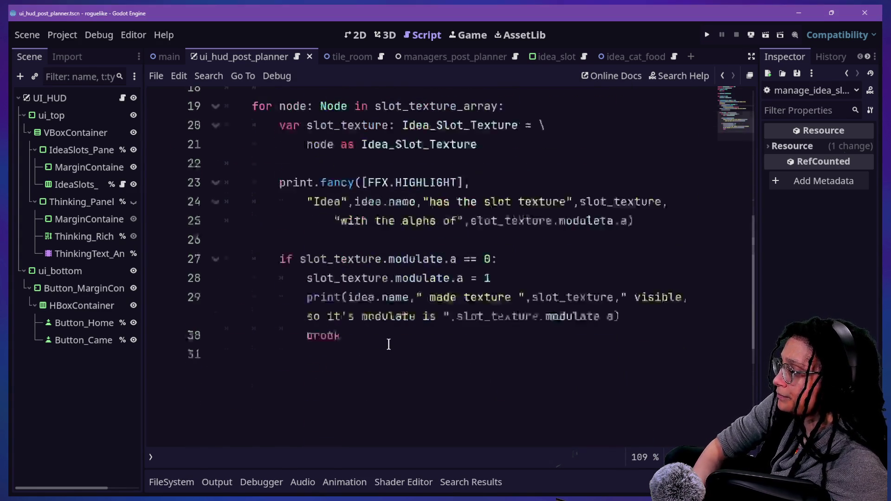
left_click_drag(287, 239, 614, 326)
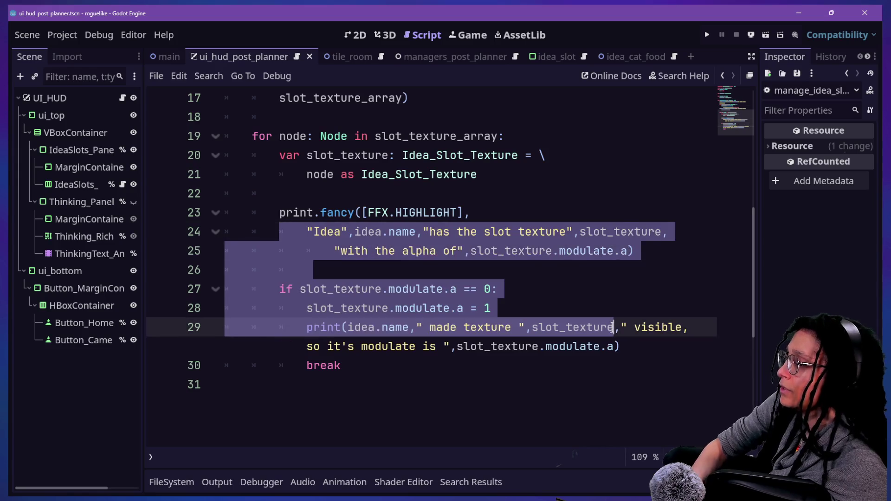
left_click(614, 327)
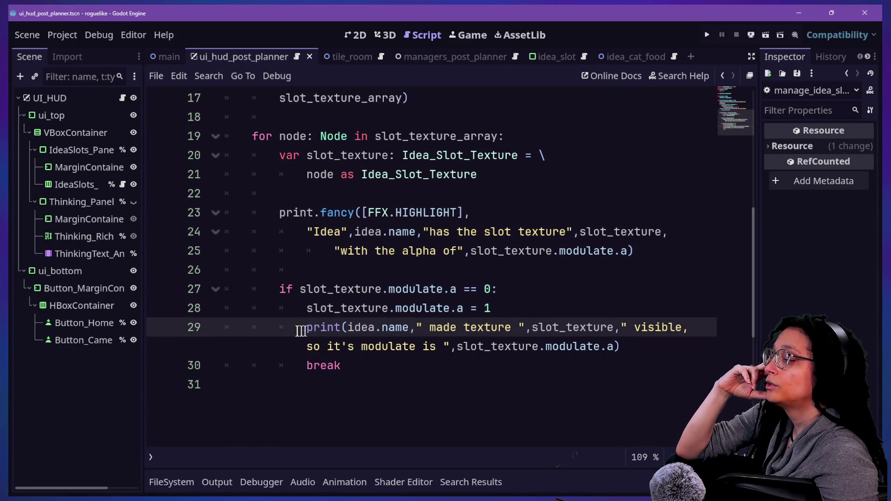
mouse_move(375, 308)
left_mouse_down()
mouse_move(322, 290)
mouse_move(620, 348)
left_mouse_up()
left_click(441, 347)
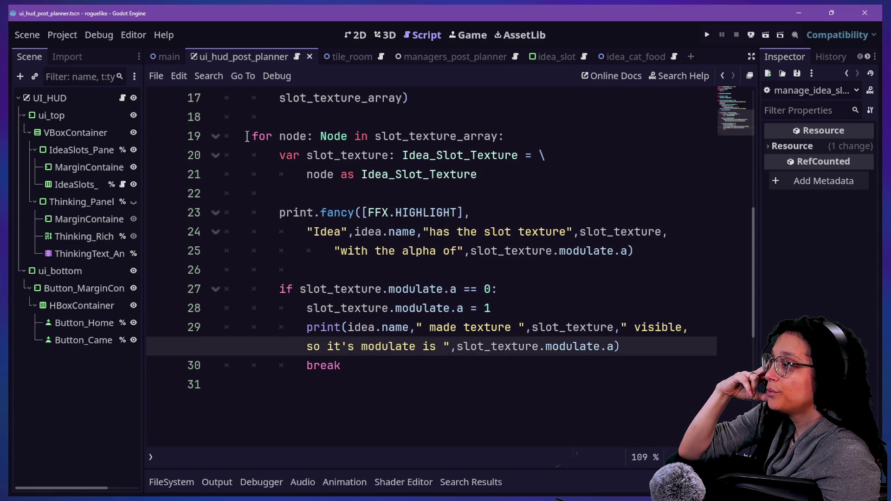
scroll(247, 136, "up", 3)
left_click_drag(247, 136, 451, 272)
left_click(464, 289)
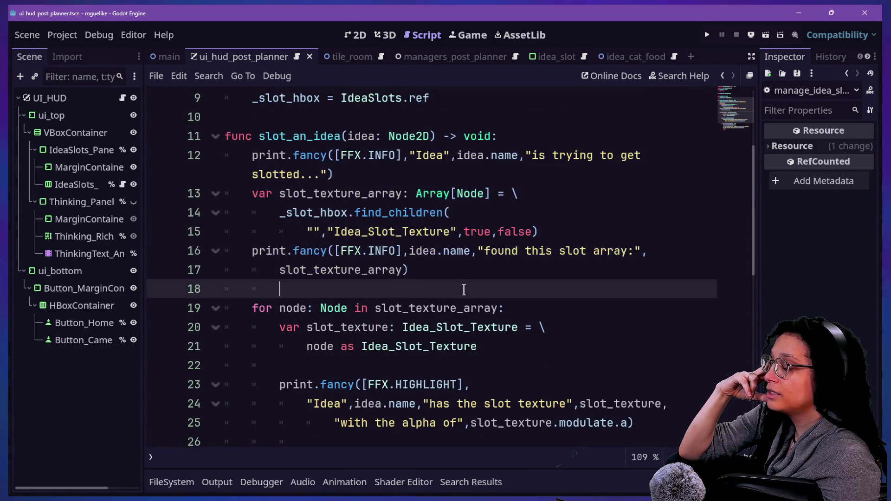
scroll(464, 289, "down", 2)
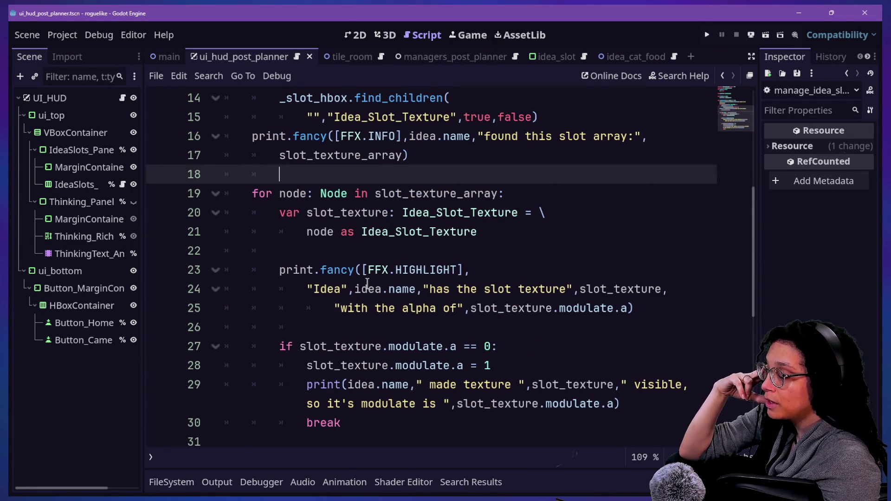
scroll(375, 278, "down", 1)
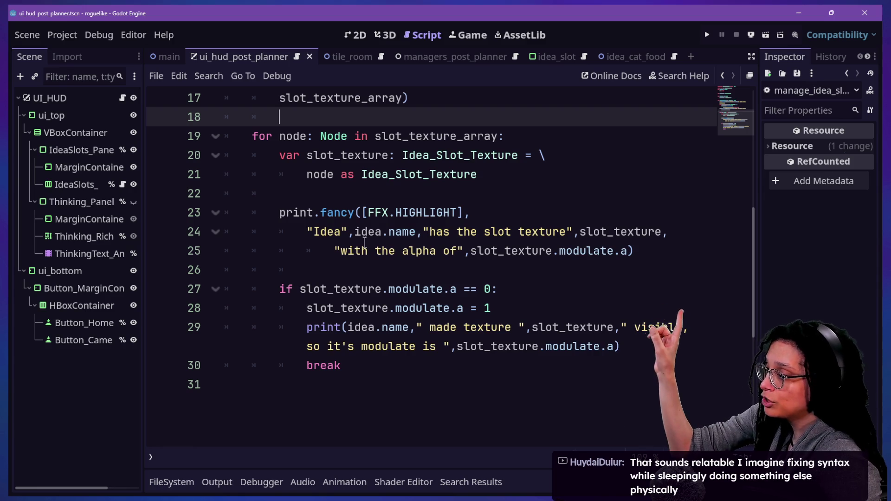
Insert a blank line after line 26 and select the function name on line 11.
left_click_drag(307, 231, 486, 411)
mouse_move(312, 328)
left_mouse_down()
mouse_move(278, 262)
mouse_move(457, 381)
left_mouse_up()
left_click(308, 265)
left_click(451, 378)
scroll(451, 379, "up", 5)
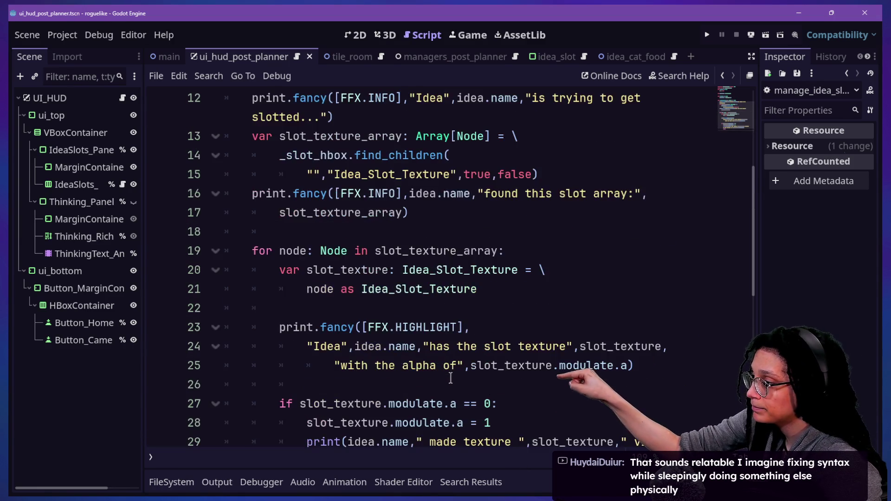
scroll(450, 378, "down", 3)
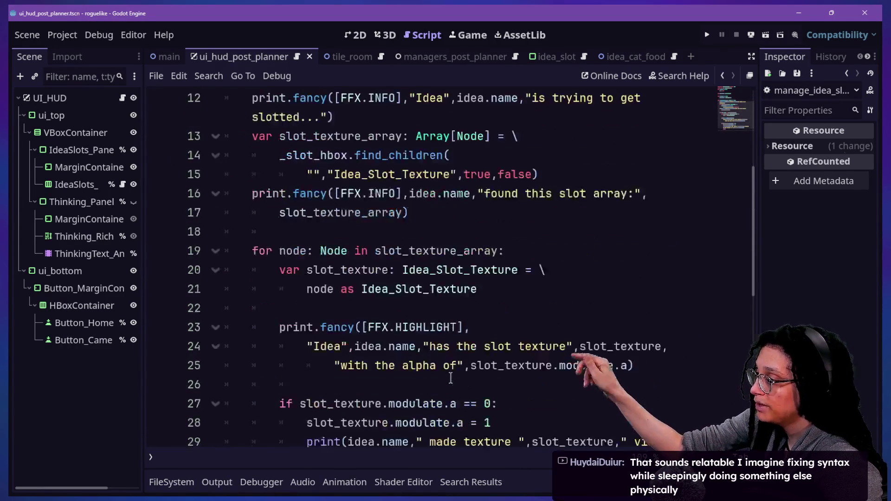
left_click(369, 384)
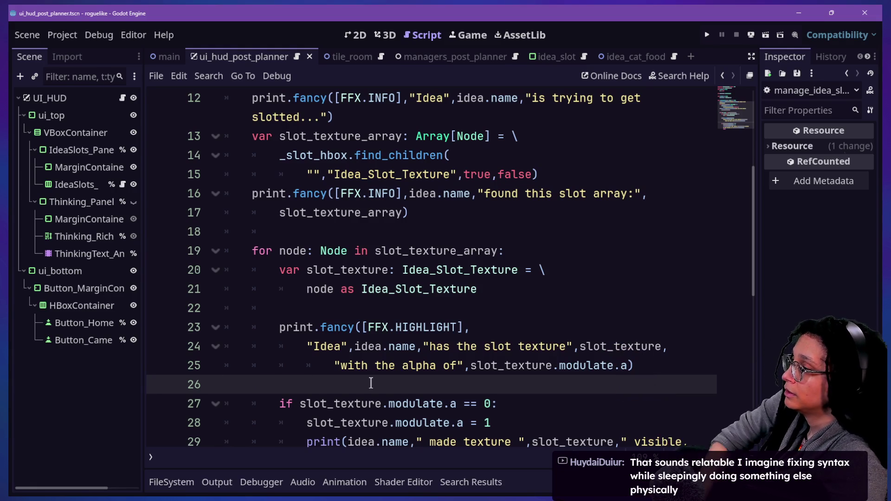
key("Return")
scroll(371, 382, "up", 2)
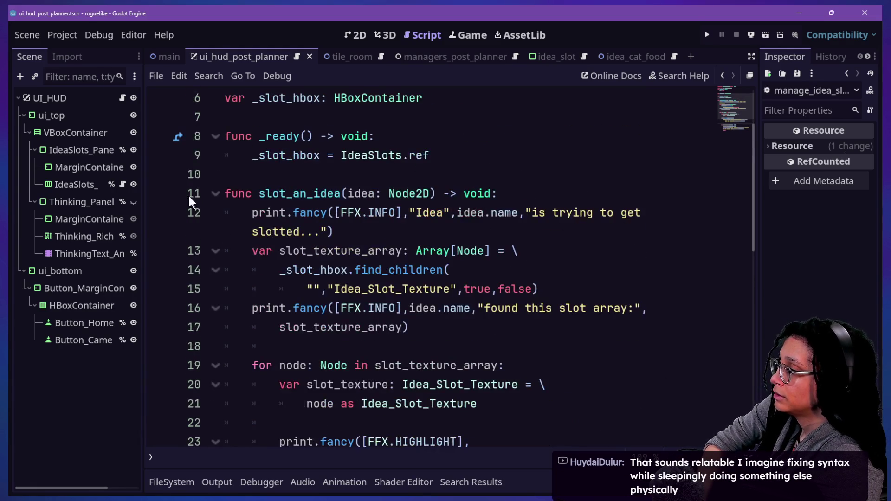
left_click_drag(261, 194, 341, 199)
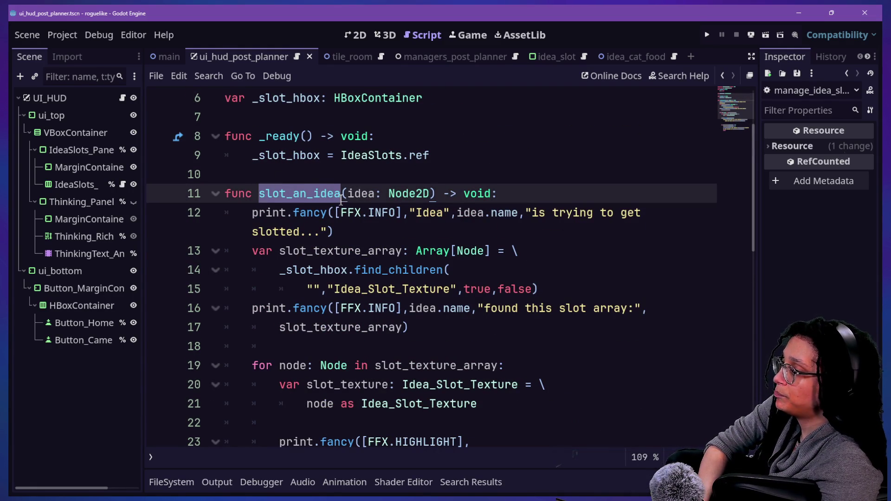
Rename the function to pick_slot_for_an_idea and search the project for slot_ references.
type("p")
type("ick_slot")
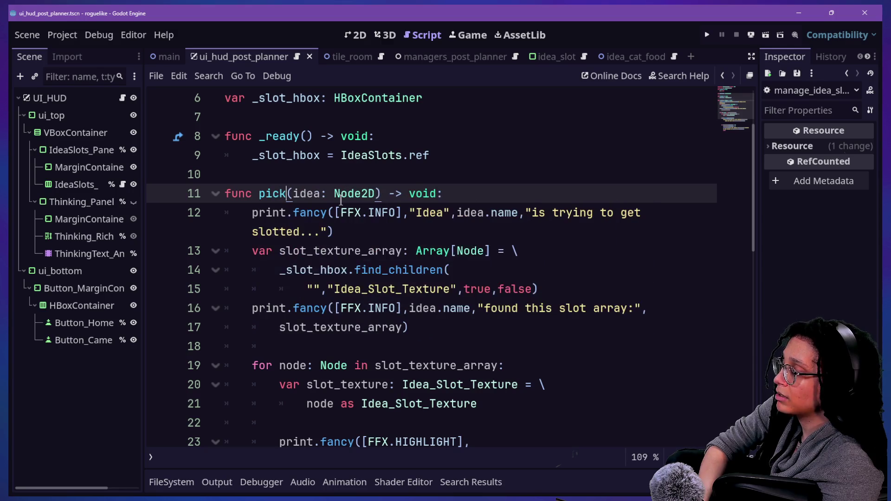
type("_for_an_idea")
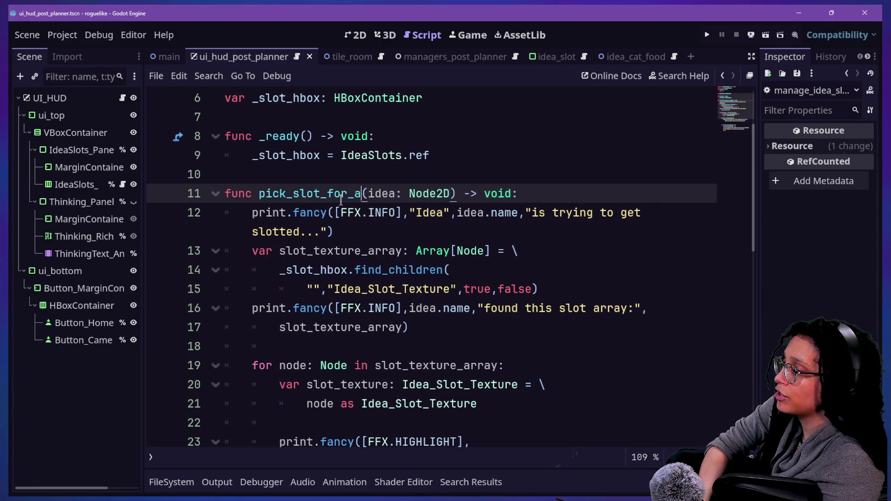
key("ctrl+shift+f")
type("slot_")
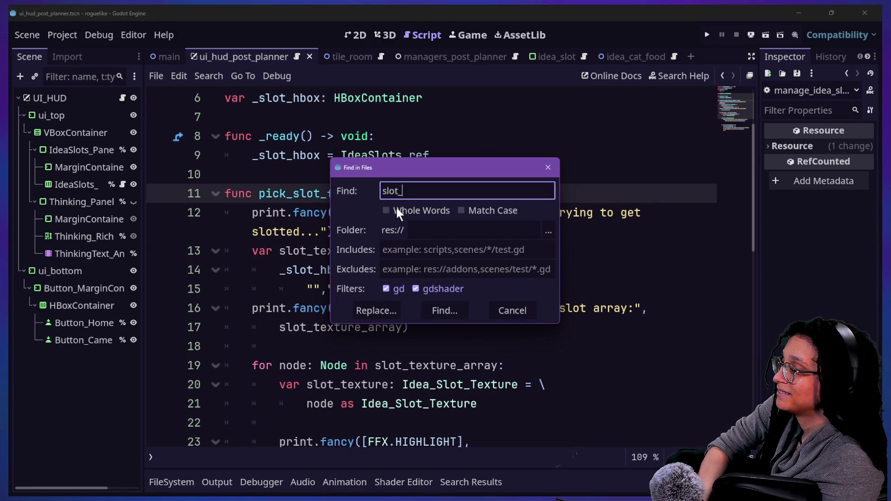
key("Return")
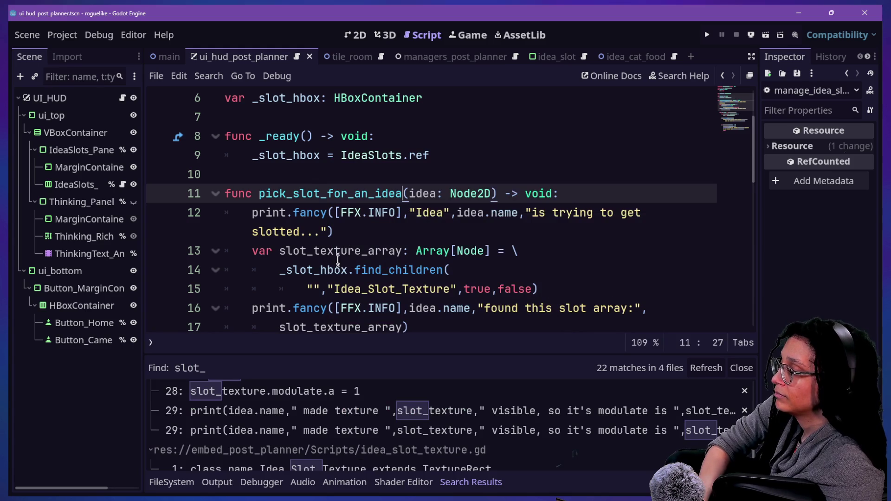
key("ctrl+z")
key("ctrl+z")
key("ctrl+z")
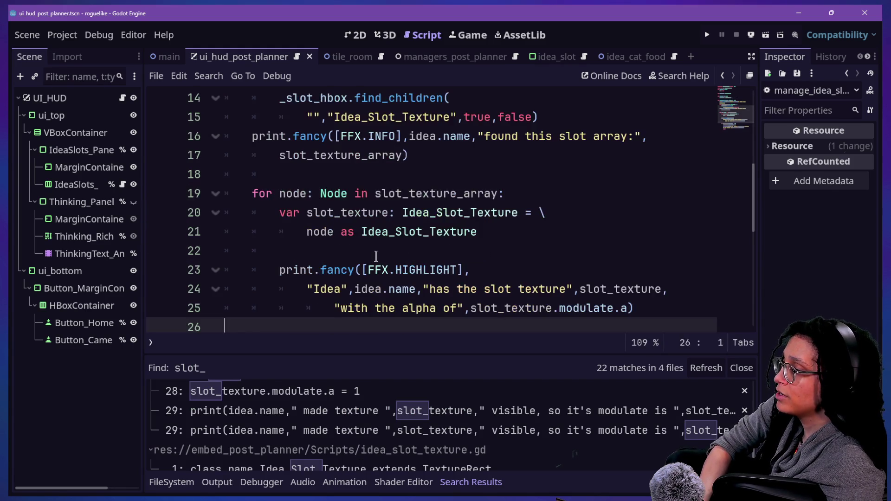
key("ctrl+z")
key("ctrl+z")
key("ctrl+z")
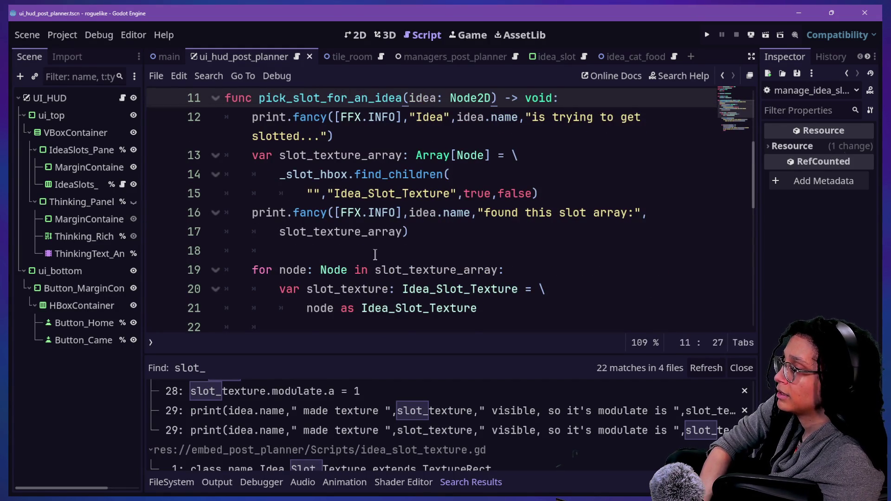
Search all project files for pick_slot_for_an and slot_an to find remaining calls.
key("ctrl+f")
key("ctrl+shift+f")
type("pick_")
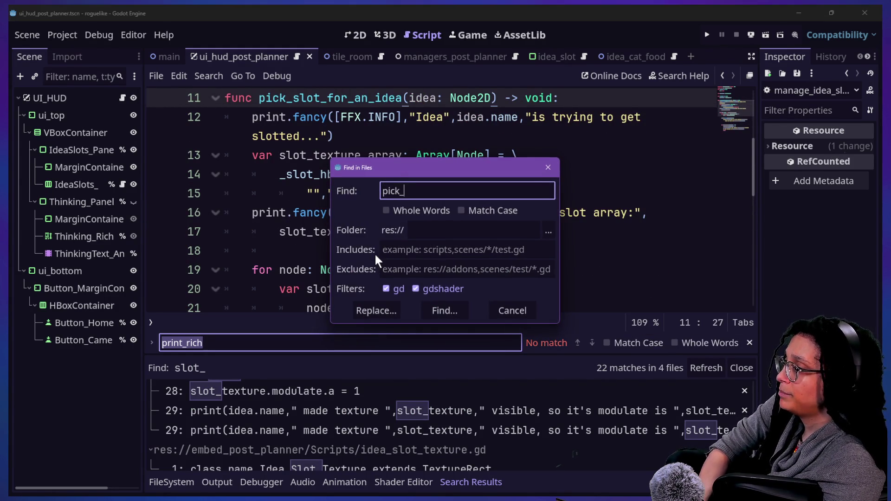
type("slot_for_an")
key("Return")
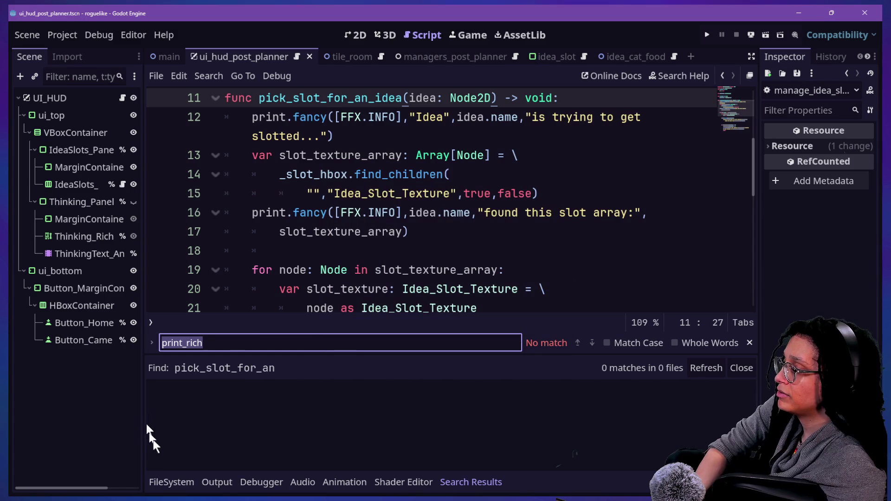
key("ctrl+shift+f")
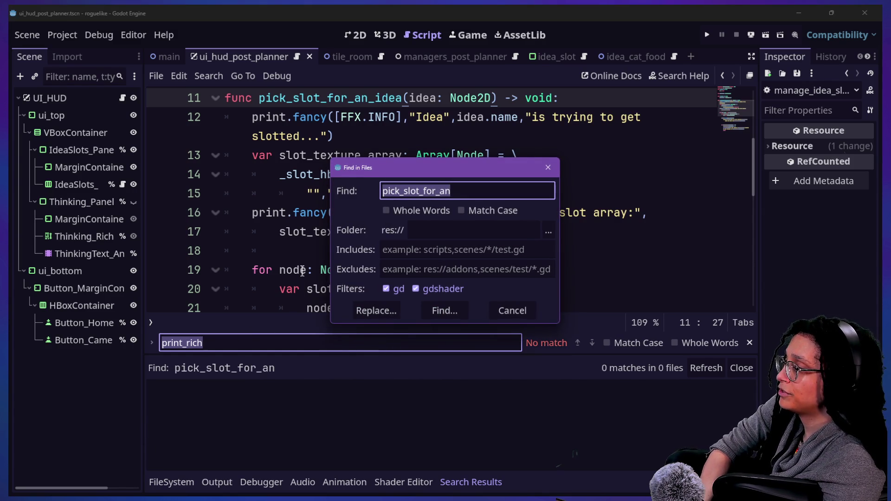
type("slot_an")
key("Return")
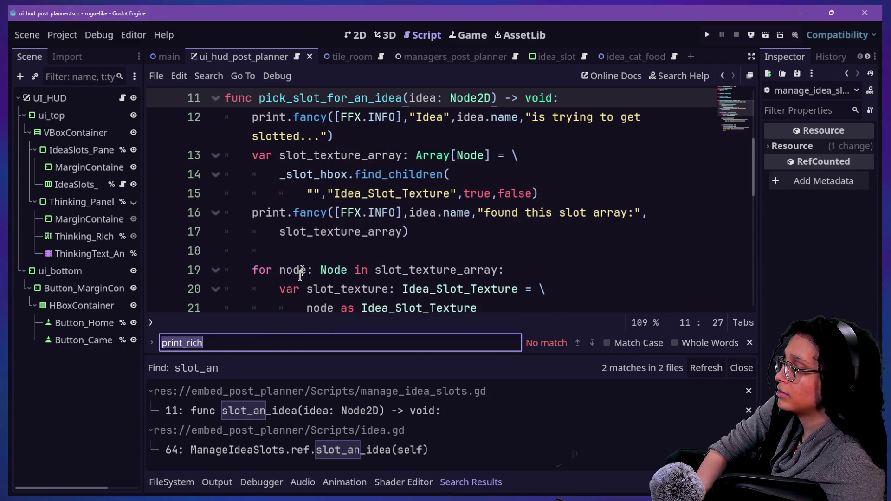
Replace the old call on line 64 of idea.gd with pick_slot_for_an_idea(self).
left_click(197, 448)
left_click(391, 291)
left_click_drag(391, 291, 474, 291)
key("BackSpace")
type("pick_slot_for_an_")
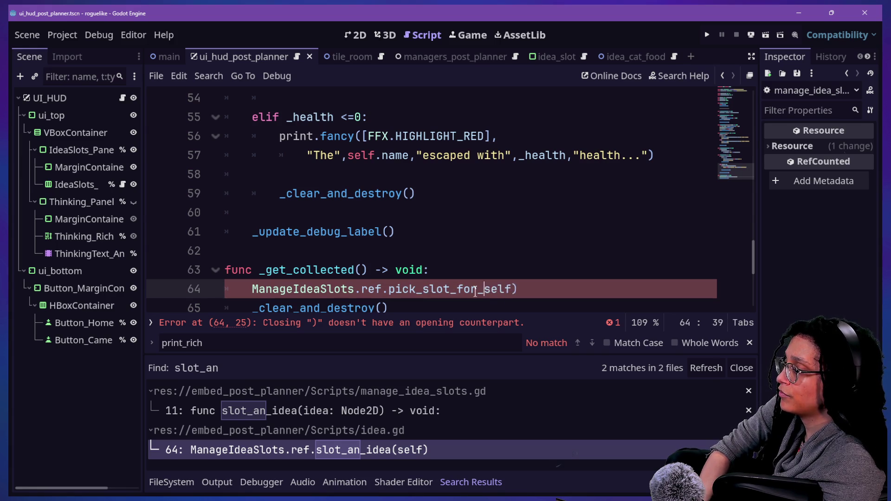
type("idea(")
left_click(491, 289)
left_click(532, 289)
Jump to the pick_slot_for_an_idea definition and bring the stream chat window forward.
key("ctrl+s")
left_click(527, 289, "ctrl")
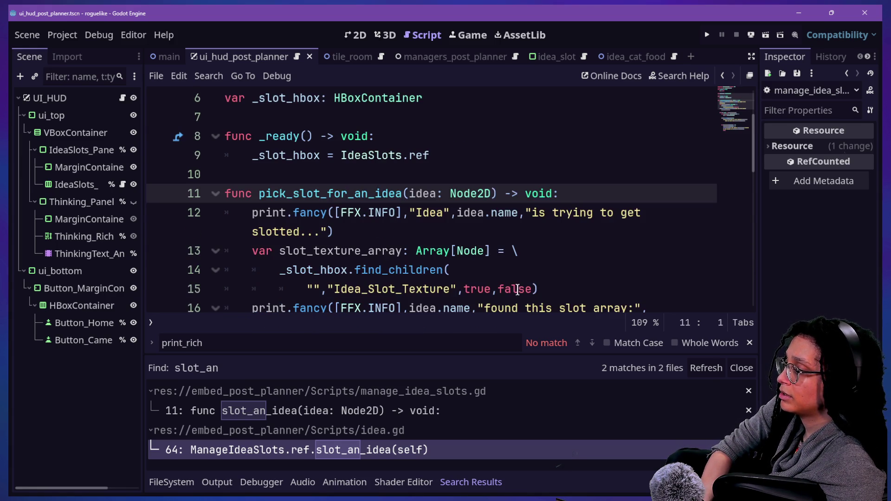
left_click(481, 251)
key("alt+Tab")
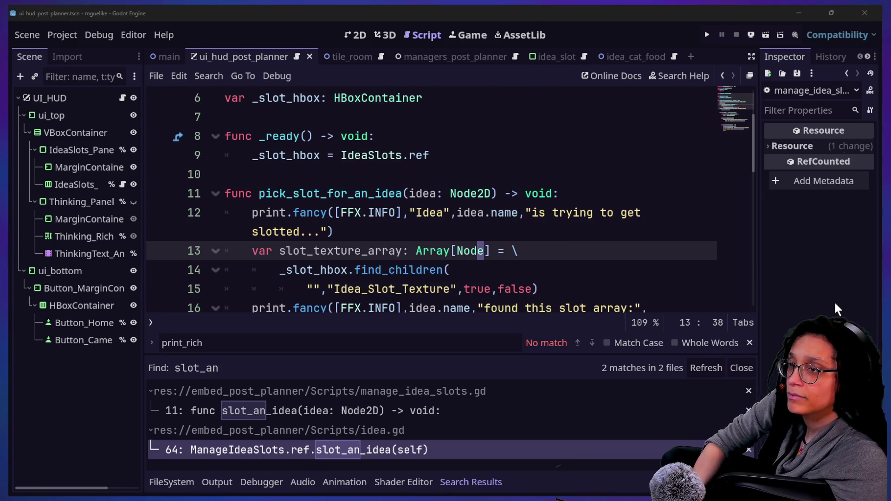
mouse_move(455, 314)
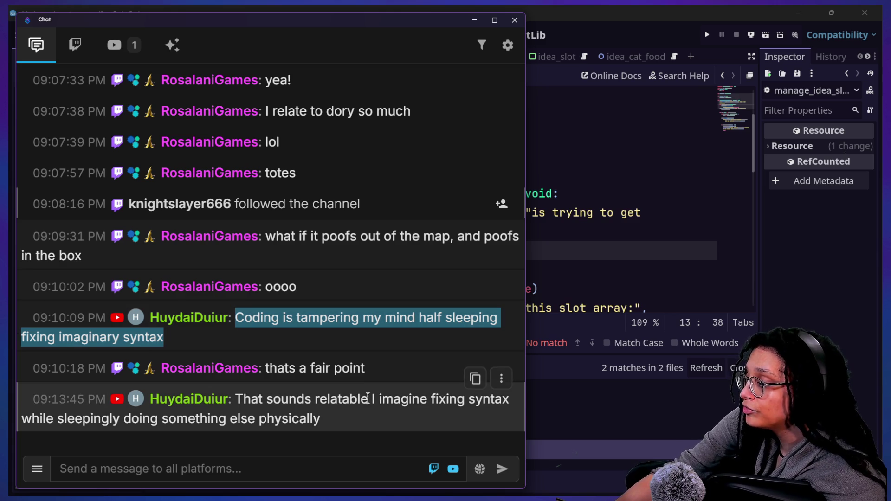
left_click(361, 426)
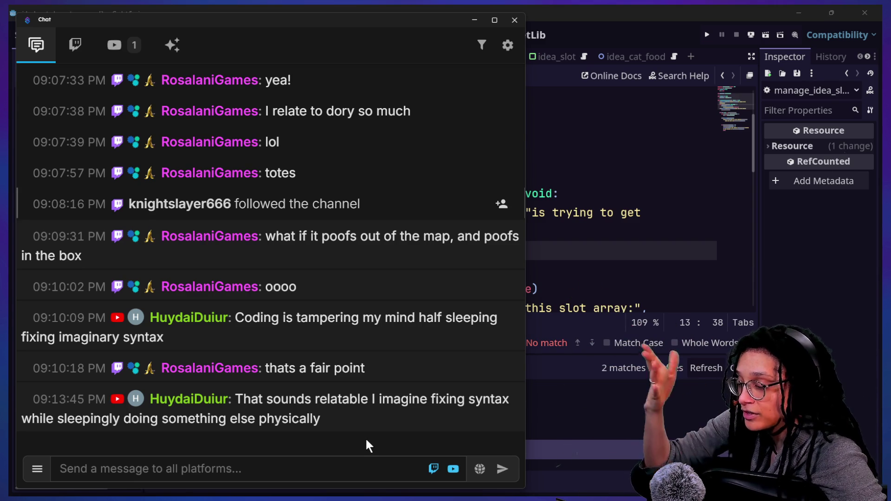
Delete the extra blank line after the print in pick_slot_for_an_idea.
left_click(563, 253)
key("Down")
key("Down")
key("Down")
key("Down")
key("Down")
key("Down")
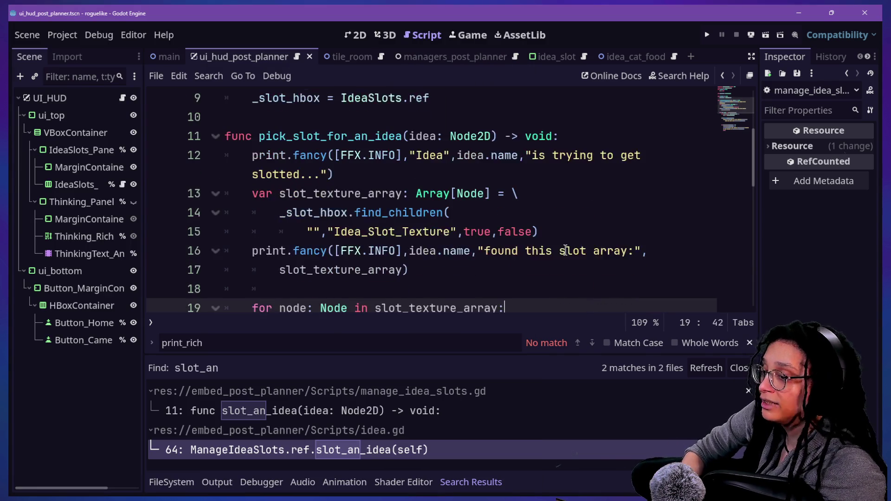
key("Down")
key("Down")
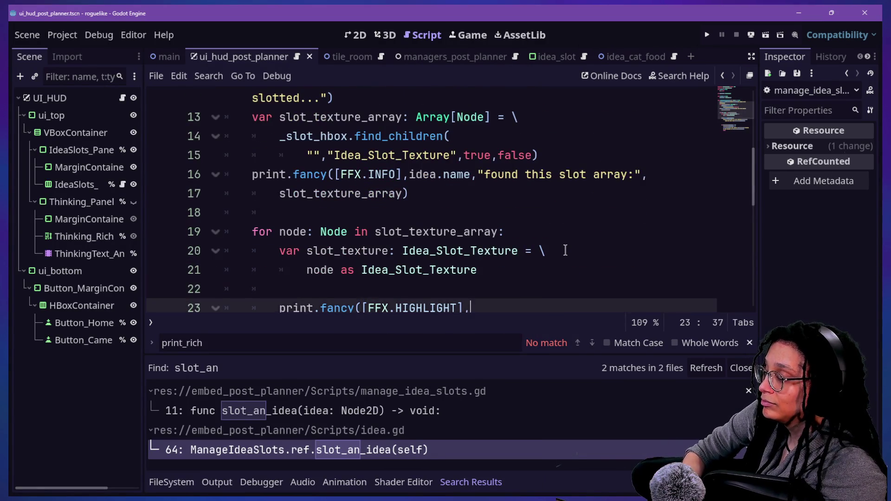
key("Down")
key("Down")
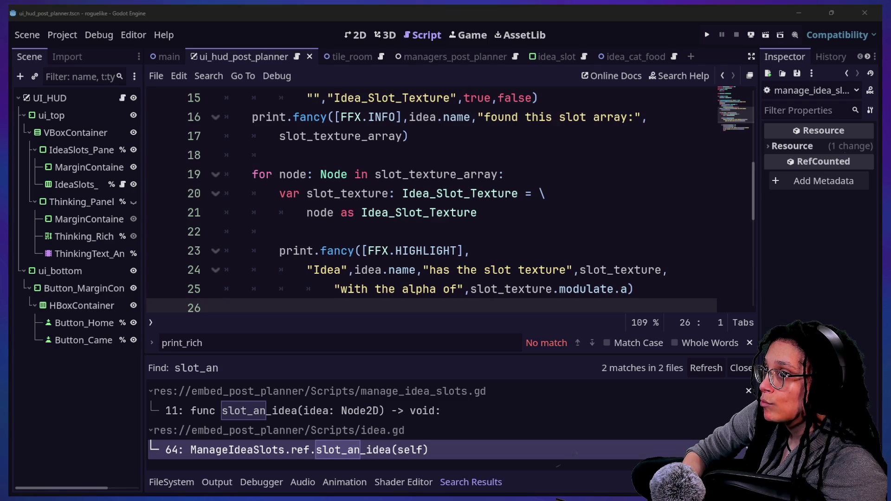
left_click(563, 137)
key("Down")
key("Down")
key("Down")
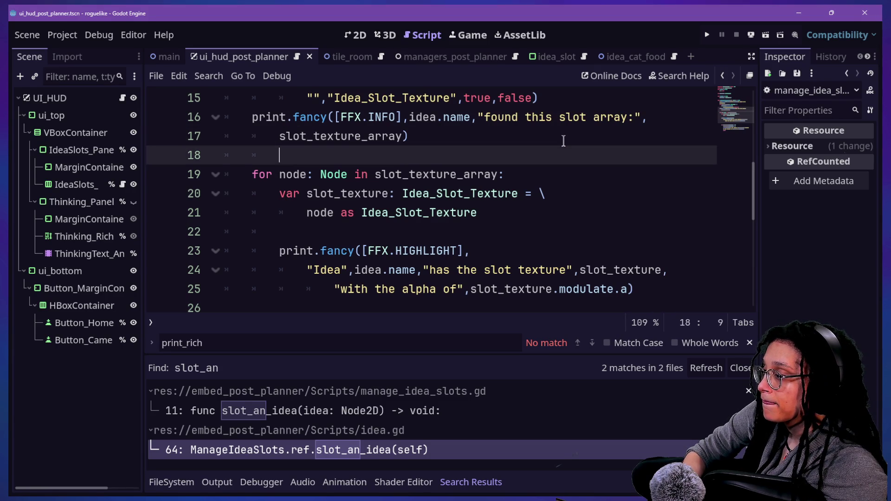
left_click(442, 206)
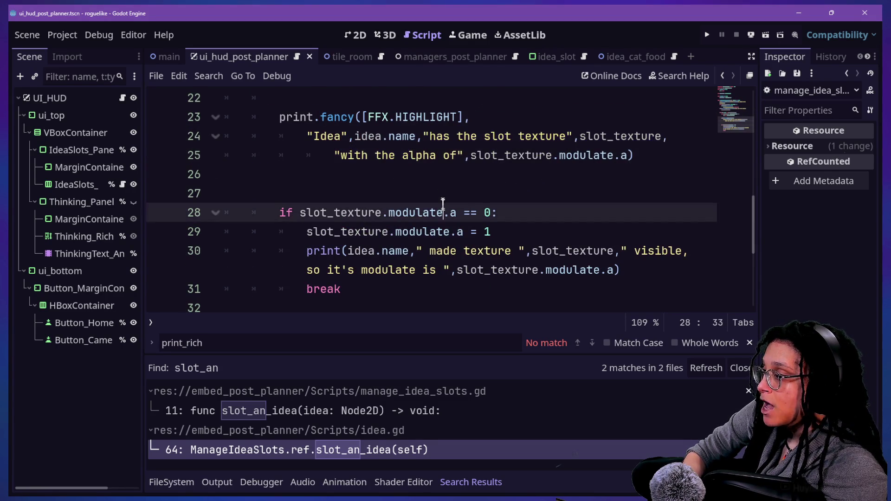
left_click(427, 173)
key("BackSpace")
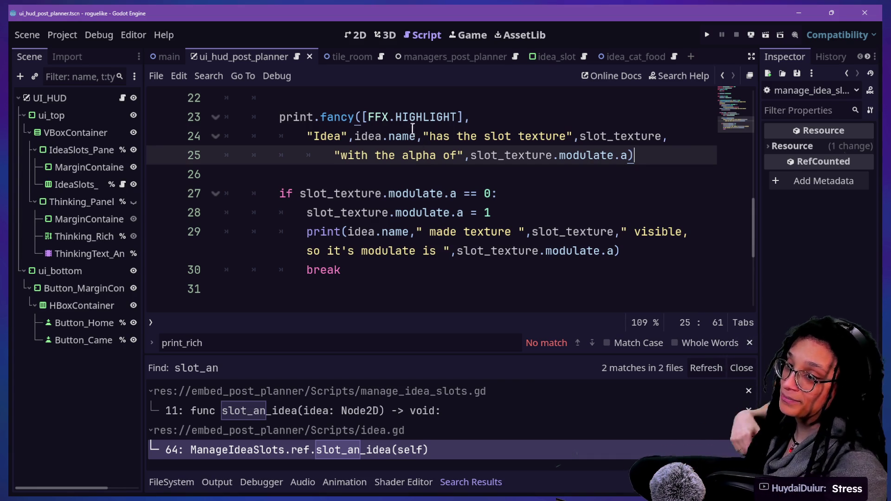
Start a new 'func slot_and_idea' header on a new line after the slot-texture loop.
left_click(424, 263)
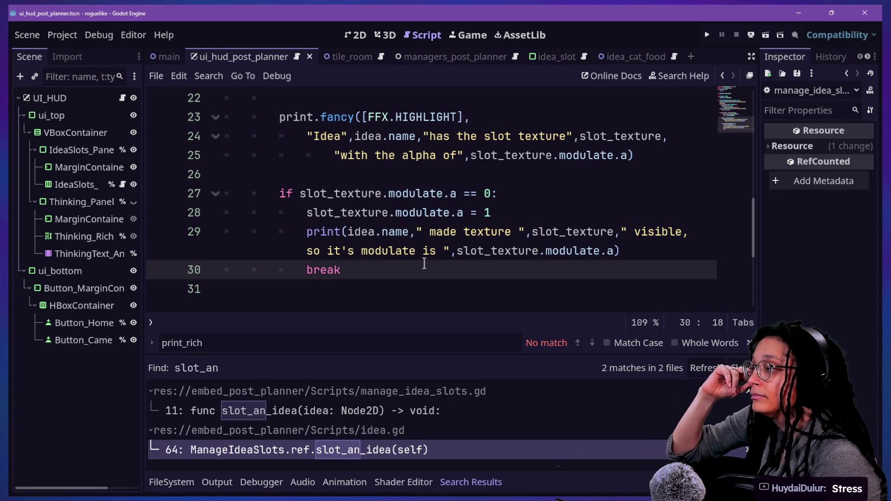
left_click(332, 173)
scroll(334, 169, "up", 3)
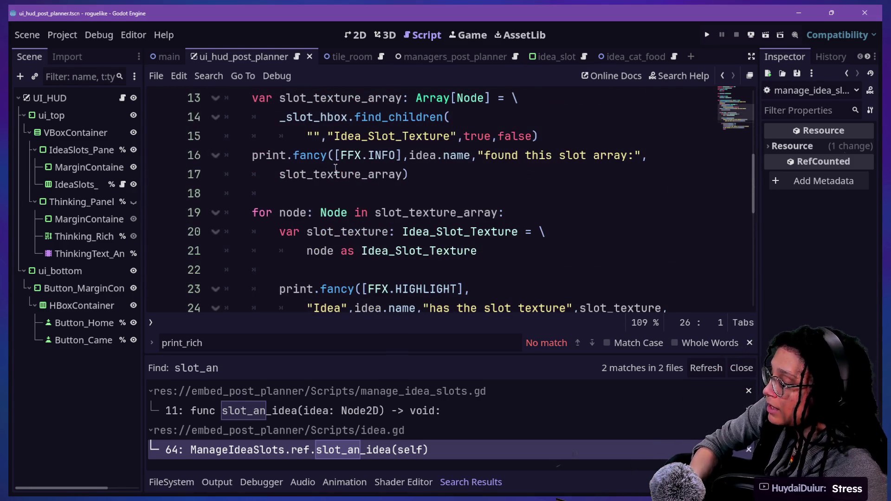
mouse_move(335, 169)
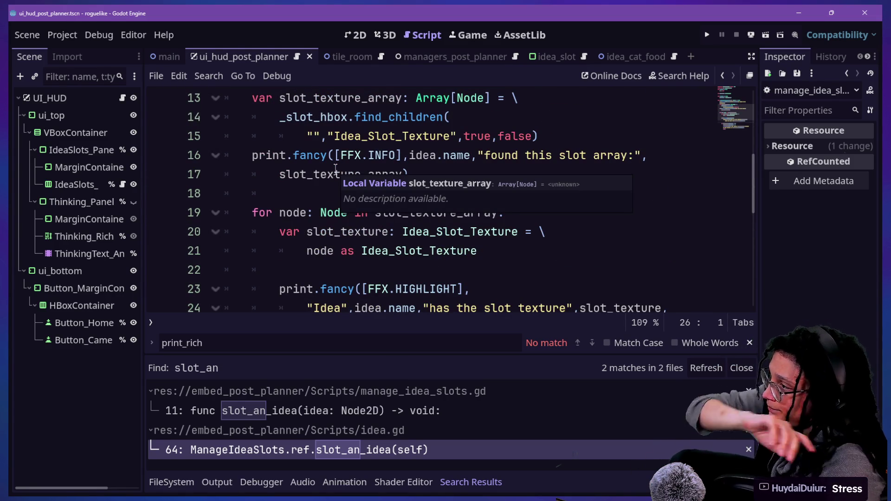
left_click(349, 270)
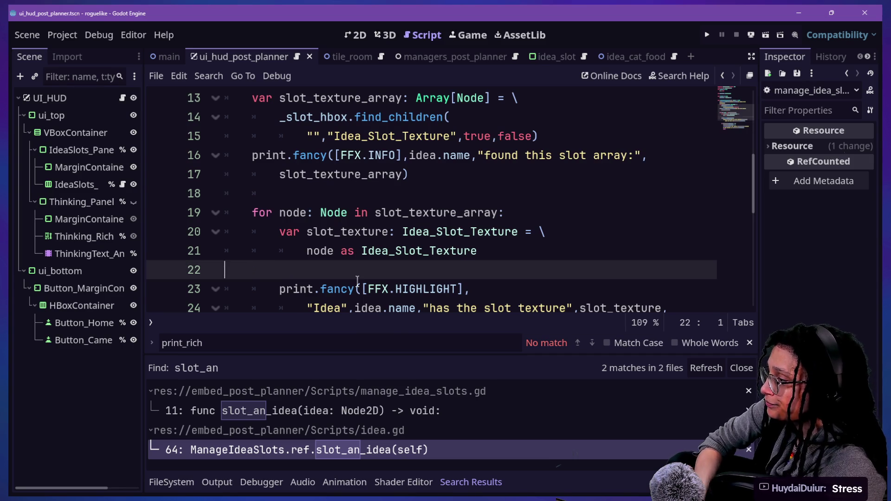
key("Return")
type("func slot_and_idea(")
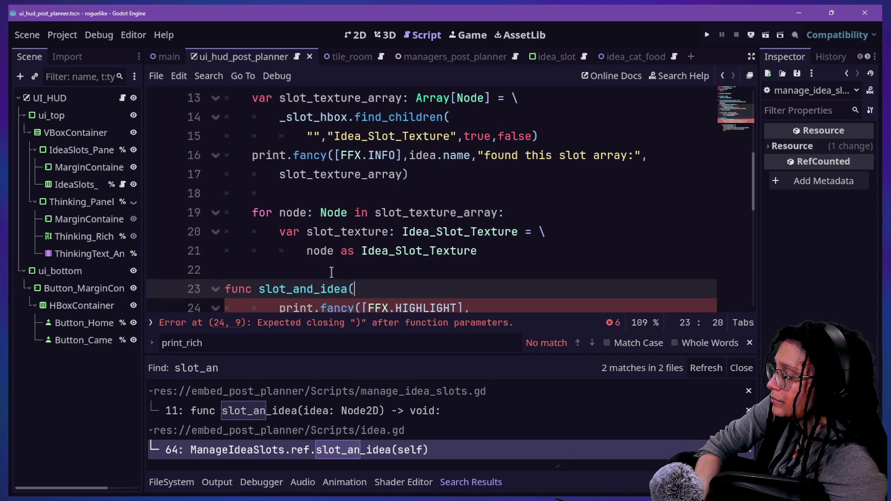
Scroll through the script to review the unfinished slot_and_idea( header and its parse errors.
scroll(331, 272, "down", 2)
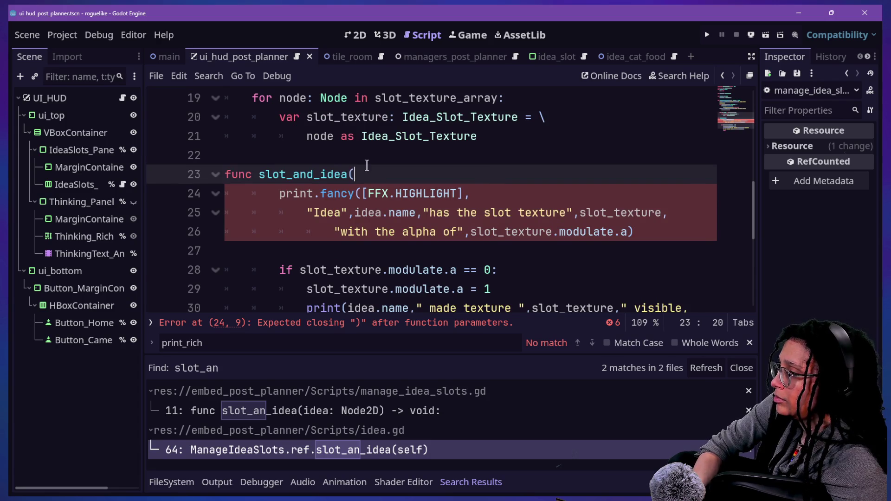
scroll(366, 166, "up", 3)
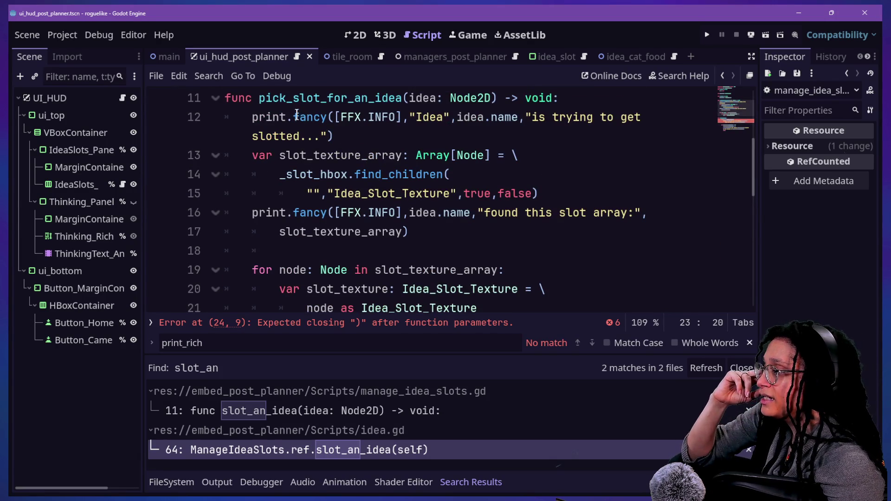
scroll(455, 188, "down", 2)
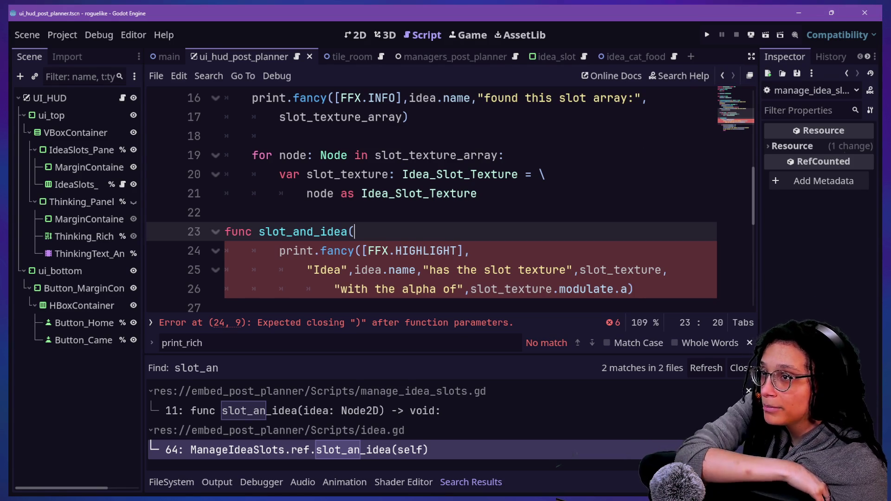
key("alt+Tab")
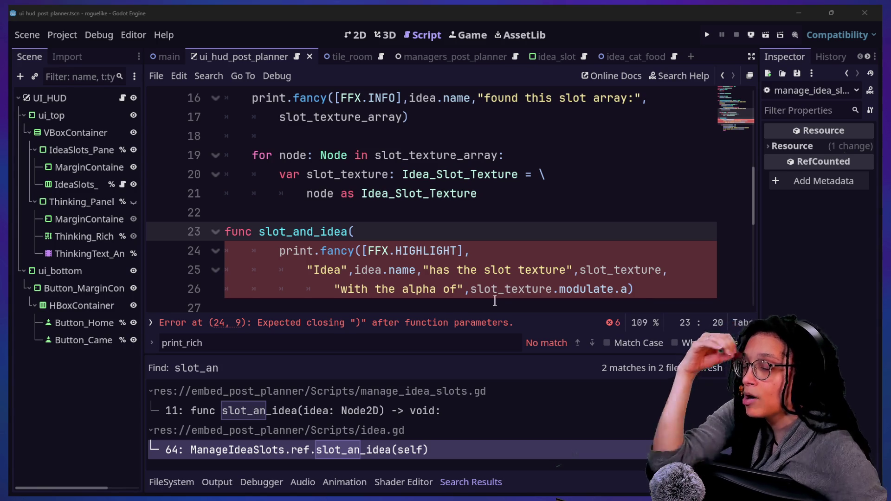
Complete the header as 'func slot_and_idea(idea: Node2D) -> void:'.
left_click(446, 224)
type("idea:")
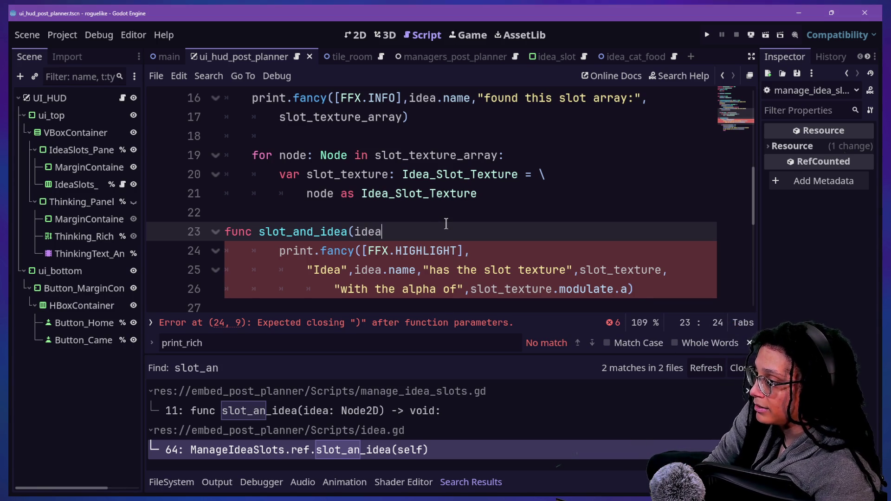
scroll(446, 224, "up", 3)
scroll(446, 224, "down", 1)
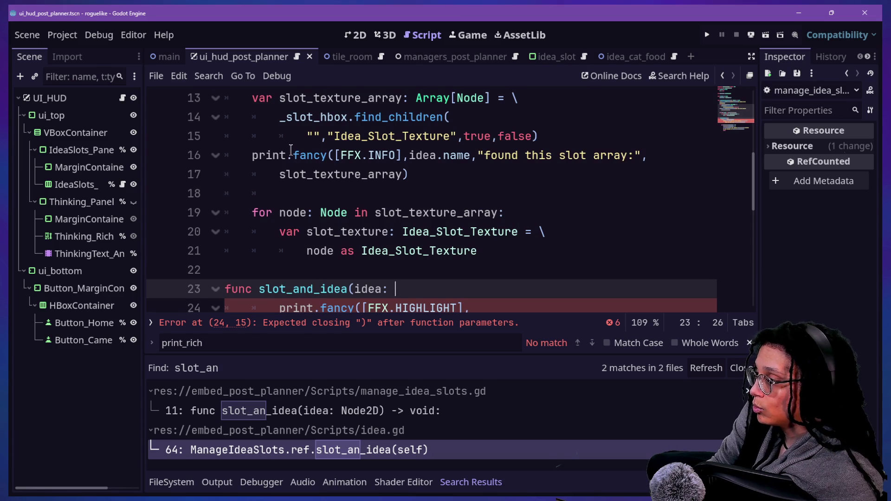
scroll(290, 150, "up", 3)
scroll(290, 150, "down", 2)
scroll(290, 148, "down", 2)
type("Node2D) -> v")
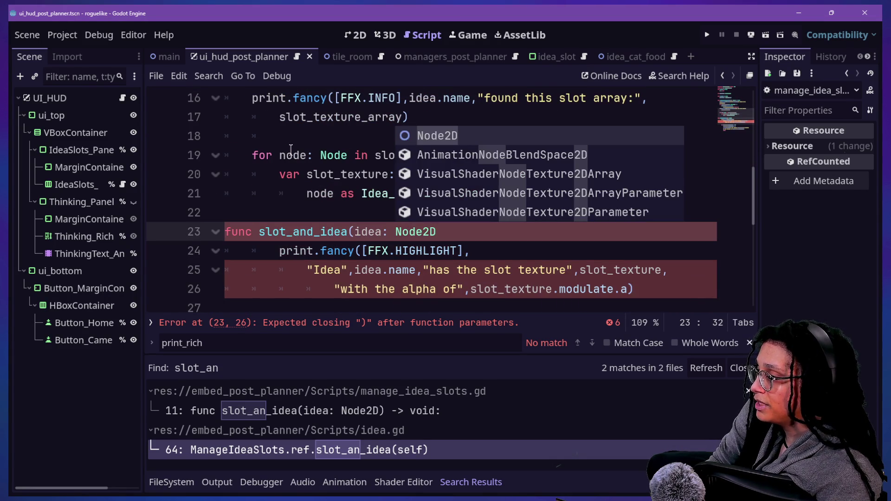
key("Return")
type(":")
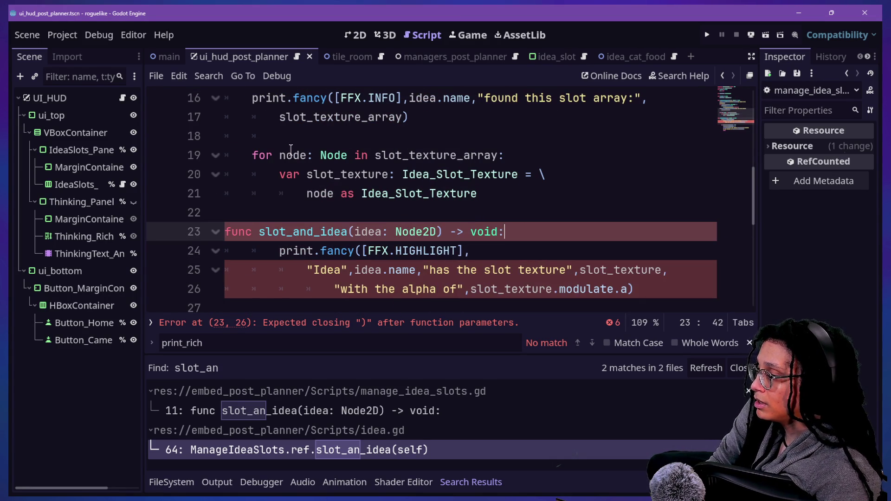
Re-indent the print statement and if-block inside slot_and_idea.
left_click(279, 246)
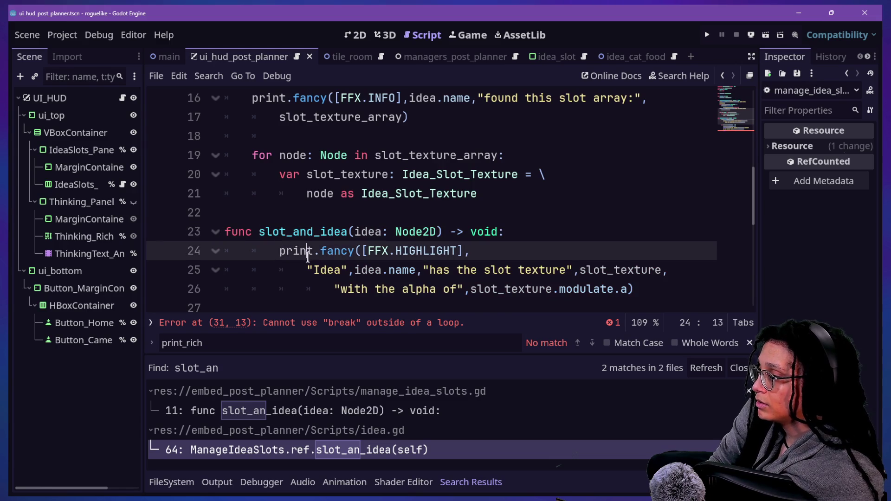
left_click_drag(279, 250, 404, 285)
key("shift+Tab")
left_click(365, 213)
left_click_drag(279, 250, 402, 289)
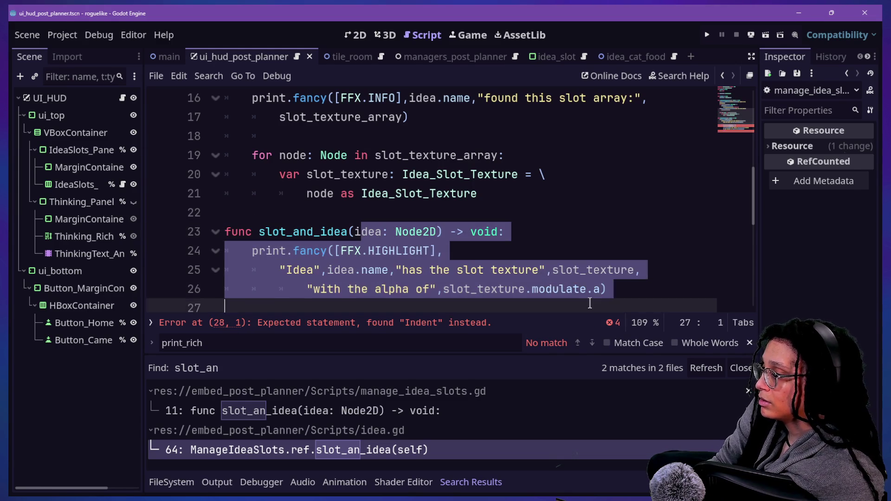
scroll(402, 278, "down", 2)
key("Tab")
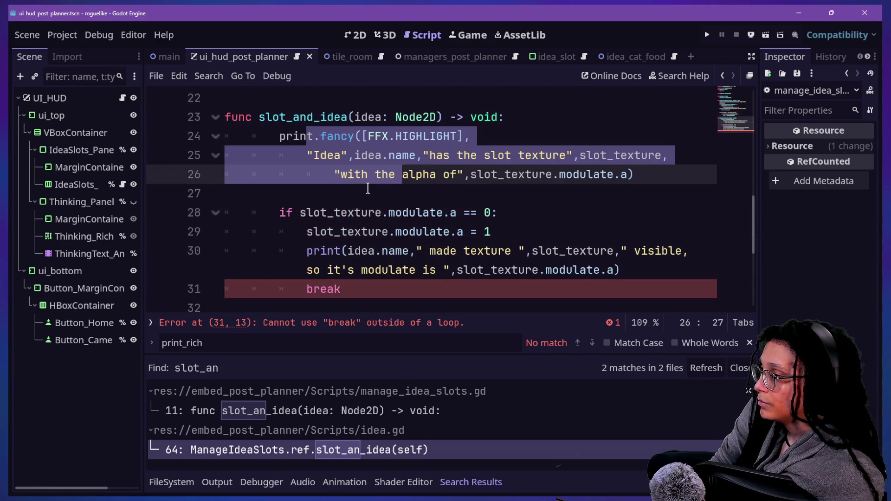
scroll(401, 217, "down", 1)
left_click(387, 234, "shift")
key("shift+Tab")
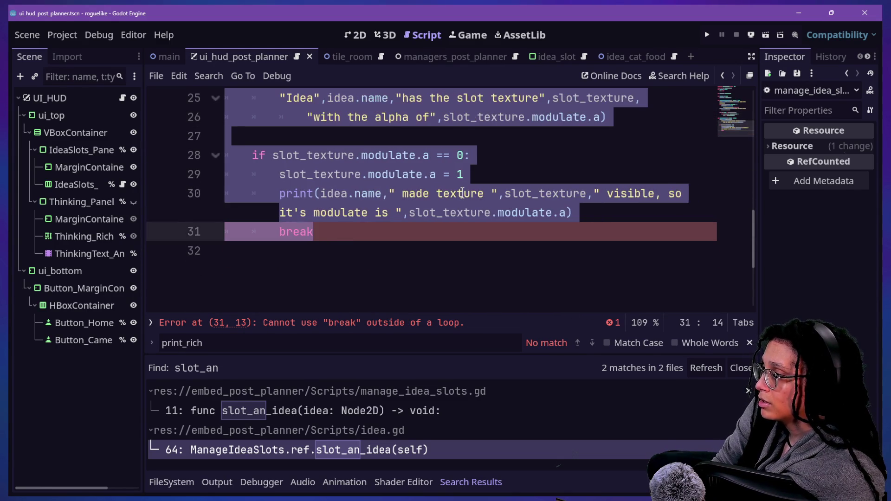
scroll(400, 231, "up", 1)
left_click(382, 231)
Select the if-block through break and remove it from slot_and_idea.
left_click(298, 268)
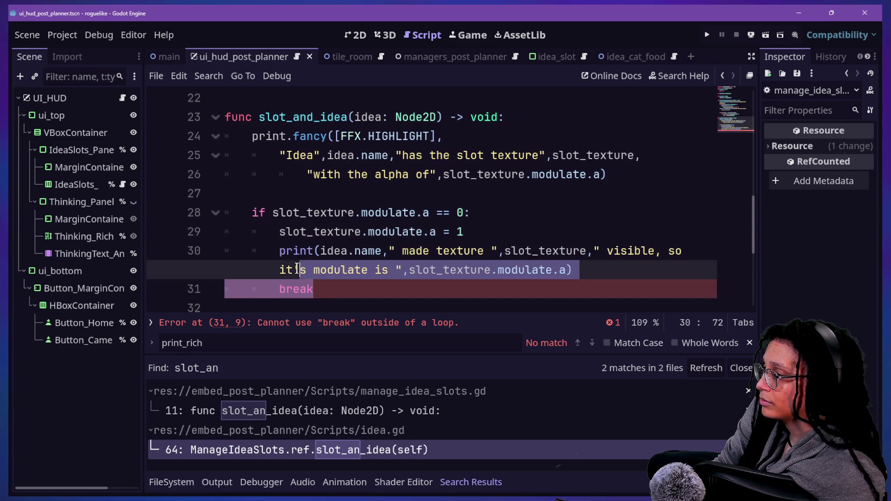
scroll(297, 267, "up", 2)
scroll(297, 266, "down", 2)
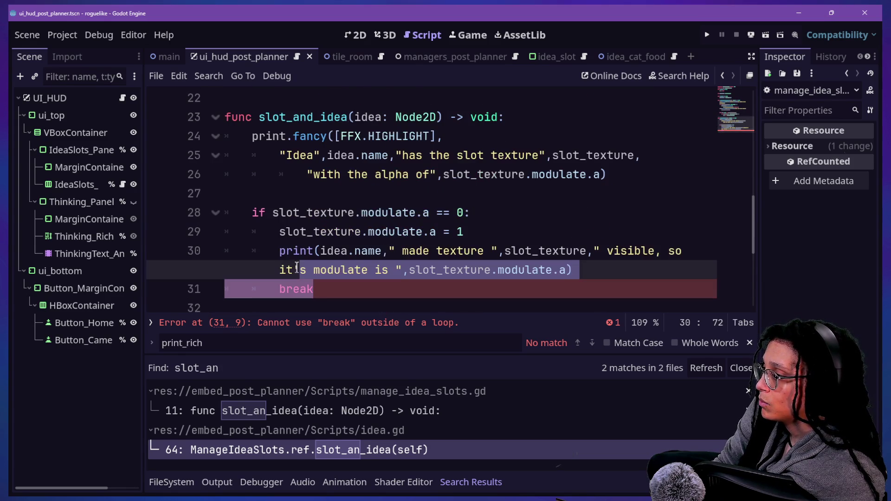
left_click(317, 289)
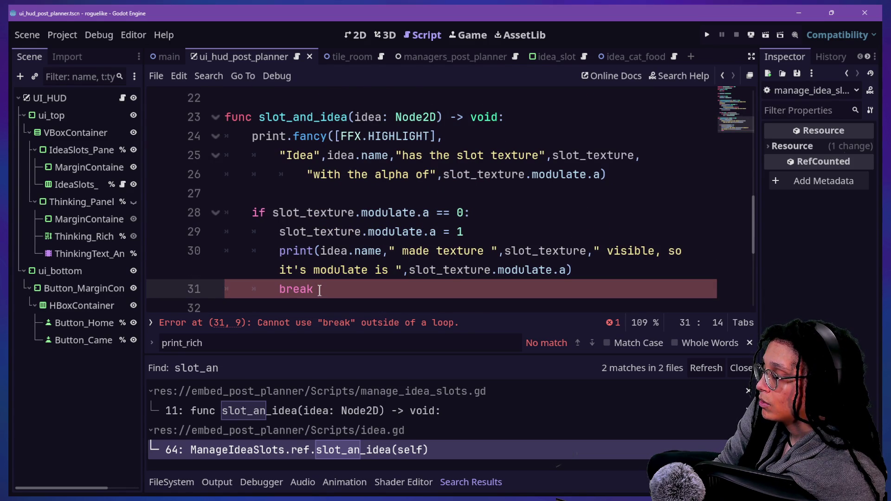
scroll(319, 290, "up", 2)
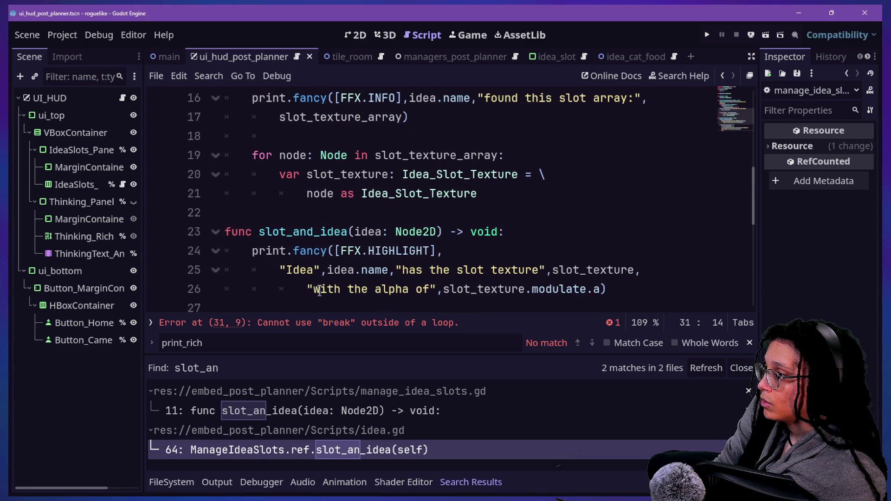
scroll(320, 292, "down", 2)
left_click(252, 212, "shift")
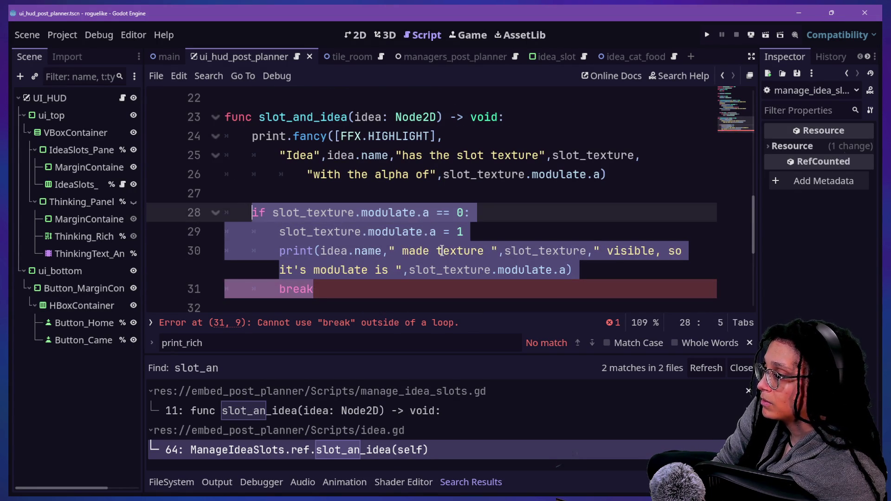
key("BackSpace")
Paste the if-block into the for loop after the Idea_Slot_Texture cast and indent its body.
scroll(441, 242, "up", 3)
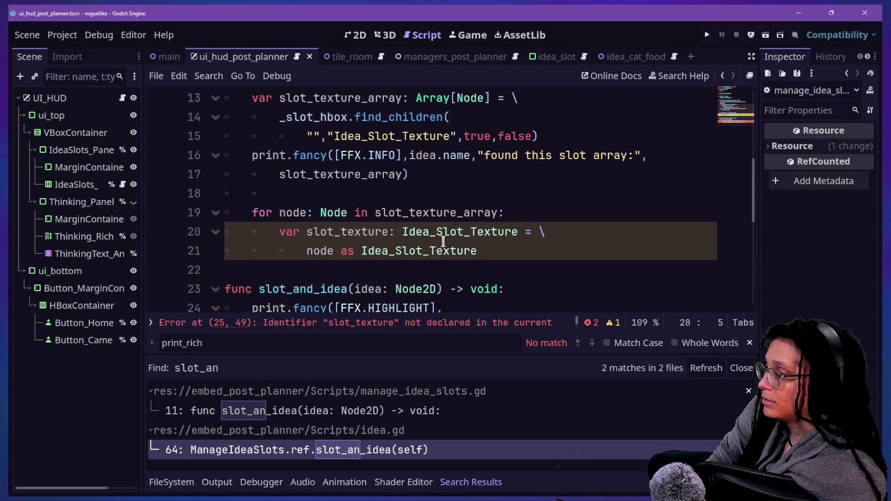
left_click(480, 174)
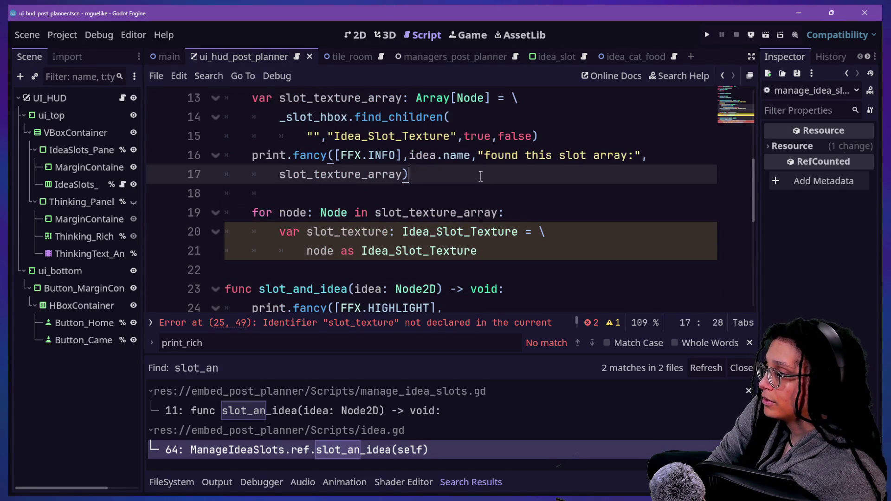
left_click(529, 251)
key("Return")
key("ctrl+v")
scroll(529, 250, "down", 1)
left_click(297, 194)
left_click_drag(298, 194, 342, 246)
key("Tab")
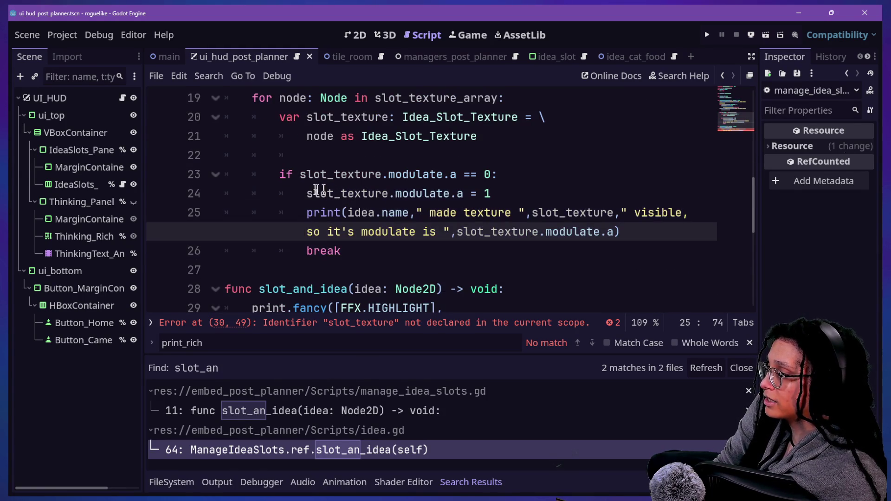
Add 'slot_texture.modulate.a = 1' as the last line of slot_and_idea.
left_click_drag(280, 193, 501, 188)
key("ctrl+c")
scroll(525, 187, "down", 3)
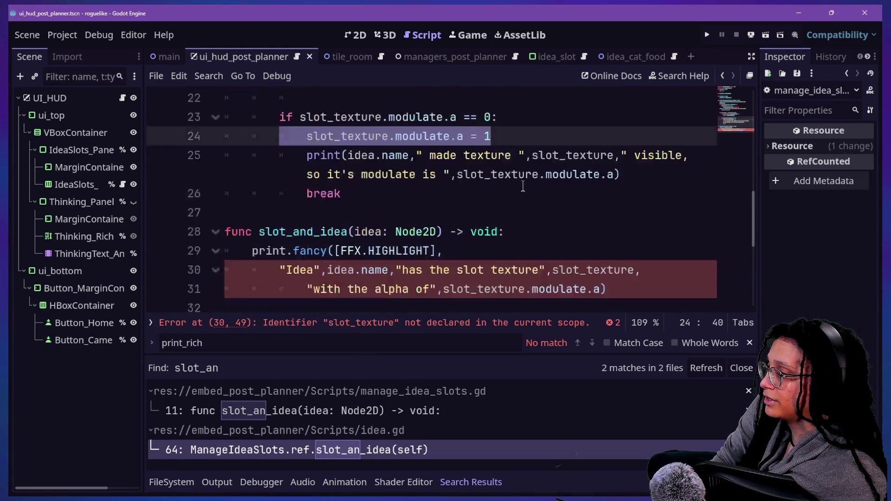
left_click(536, 190)
key("Tab")
key("Tab")
key("ctrl+v")
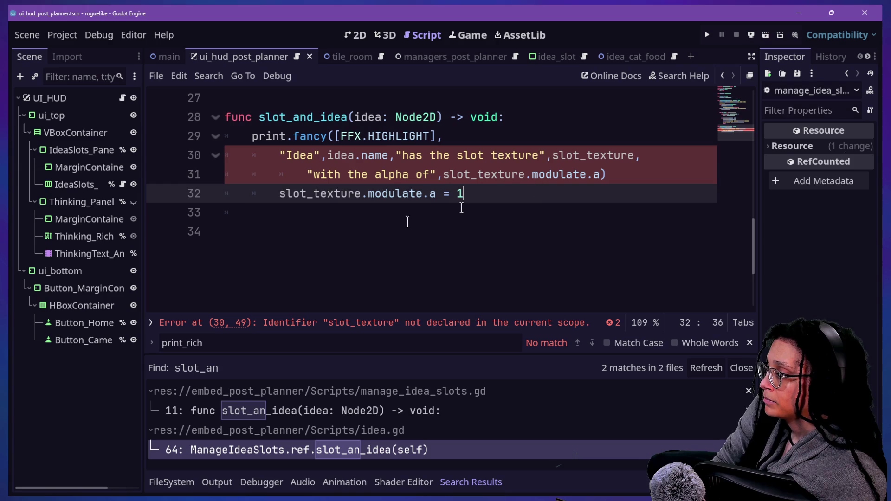
left_click(279, 194)
key("BackSpace")
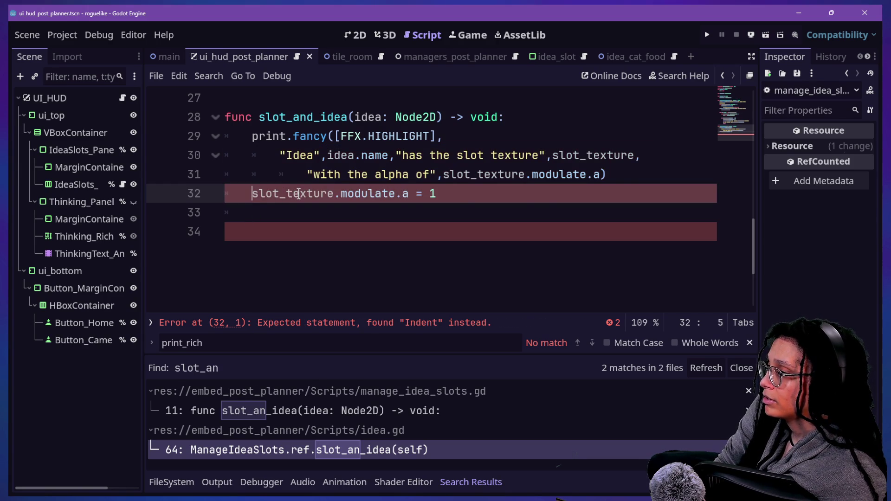
Hide the search results panel and switch to distraction-free editing.
scroll(299, 194, "up", 1)
left_click(503, 191)
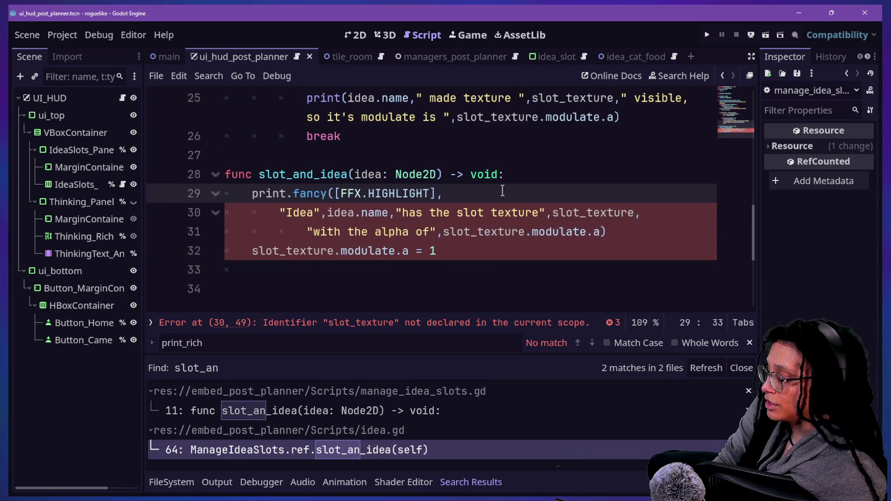
scroll(502, 191, "up", 1)
key("ctrl+j")
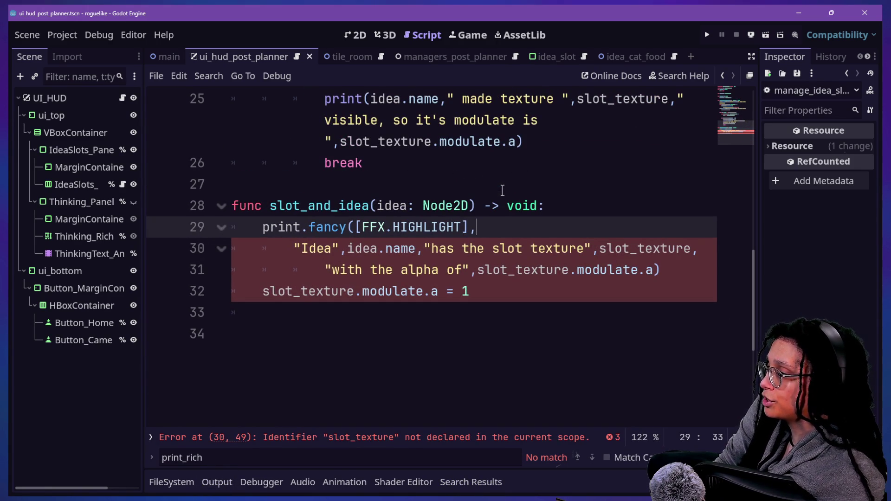
key("ctrl+shift+F11")
scroll(307, 253, "up", 4)
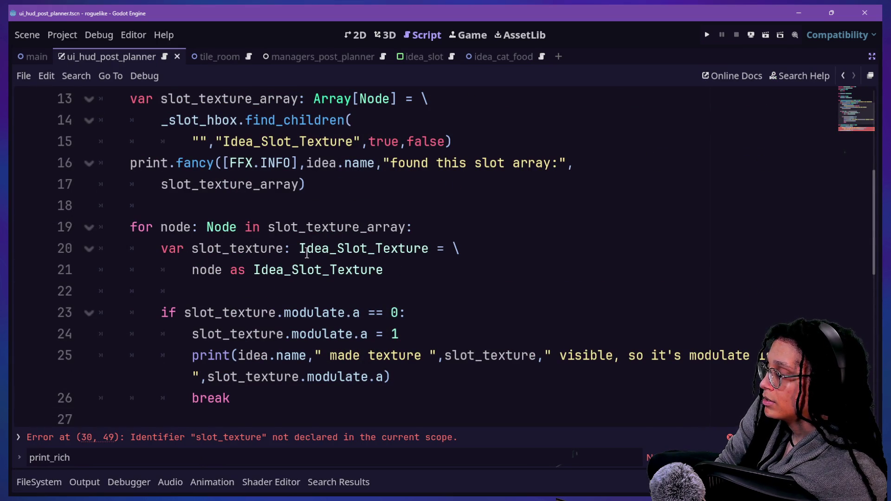
Insert ',slot_texture' after 'idea: Node2D' in the slot_and_idea header on line 28.
scroll(306, 253, "down", 2)
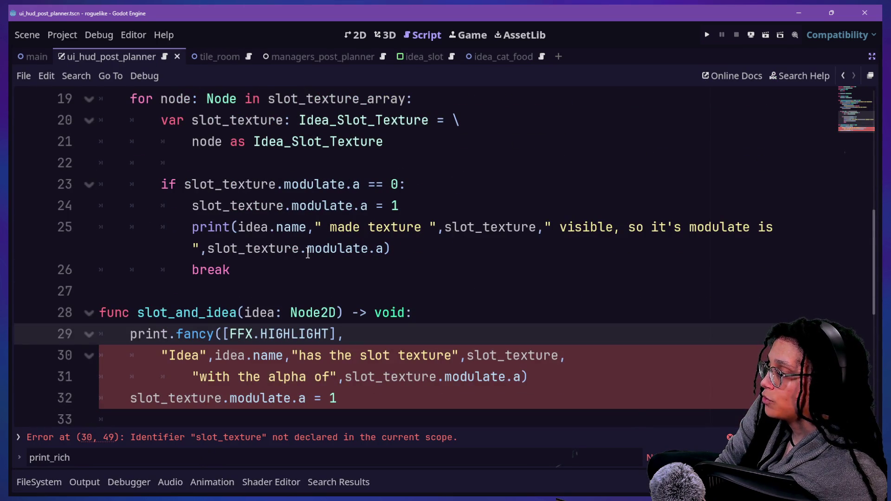
left_click(308, 312)
left_click(337, 309)
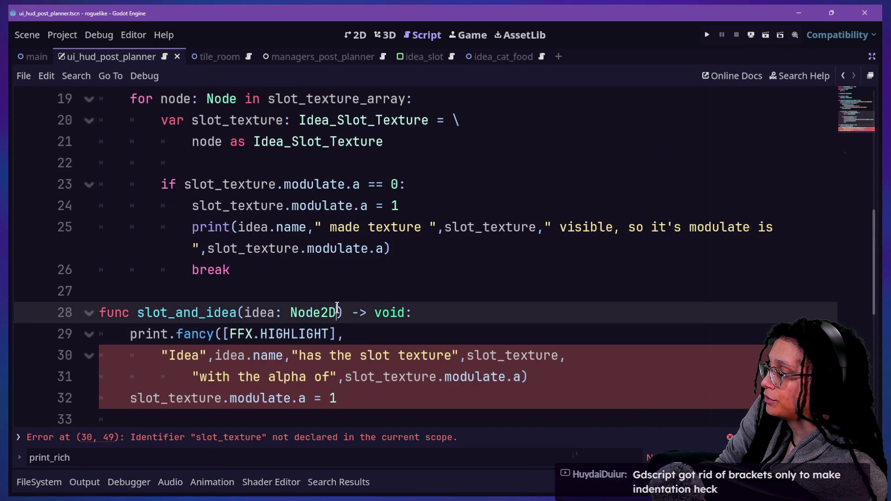
type(",slot_texture")
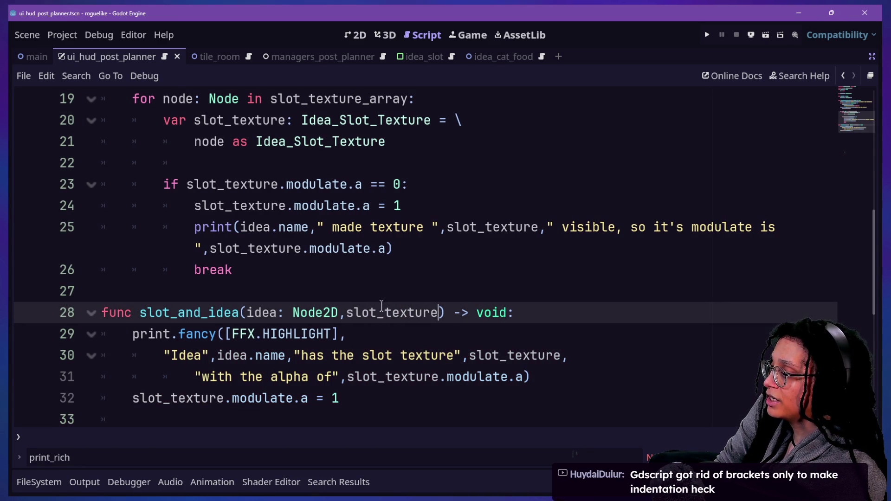
type(":")
key("BackSpace")
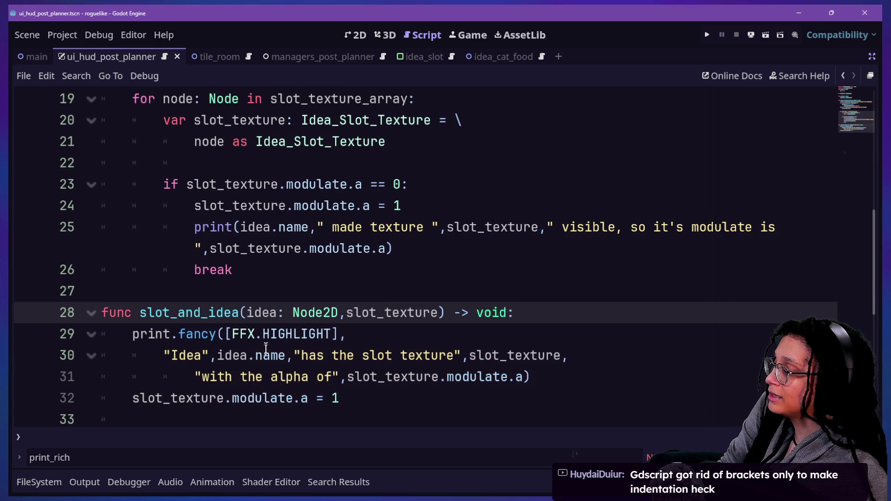
left_click_drag(265, 355, 339, 398)
left_click(445, 313)
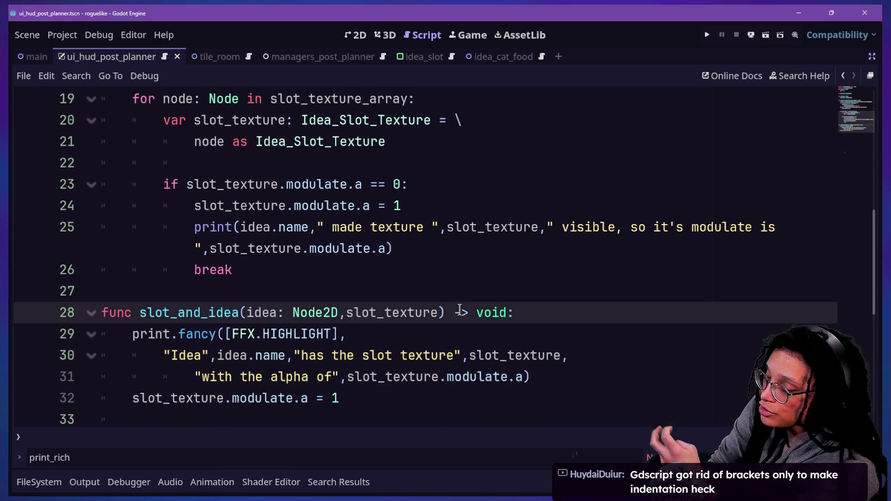
scroll(459, 309, "up", 1, "ctrl")
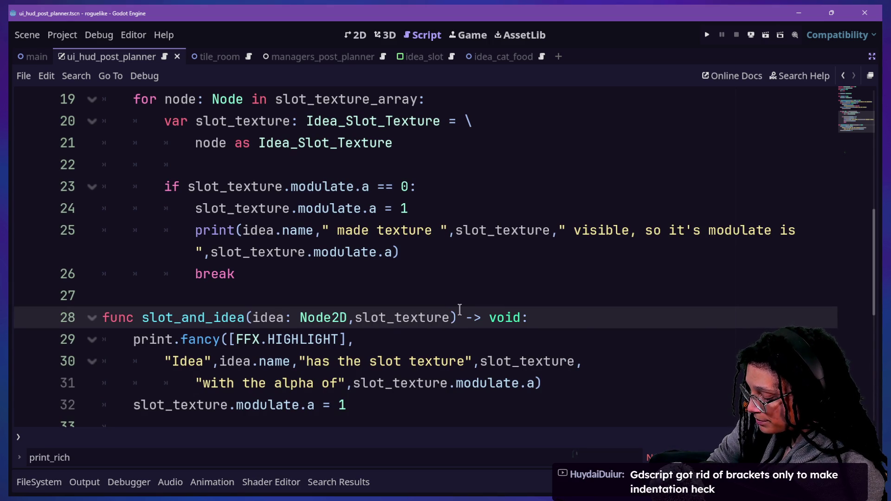
type("g")
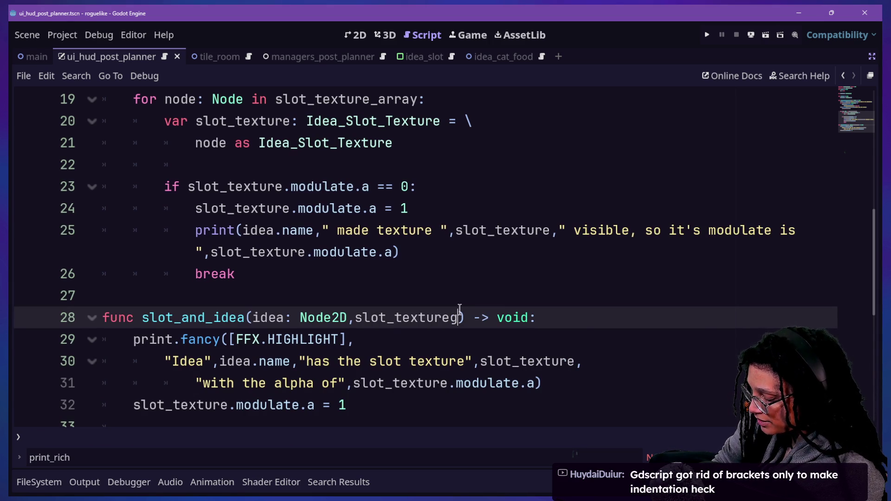
key("BackSpace")
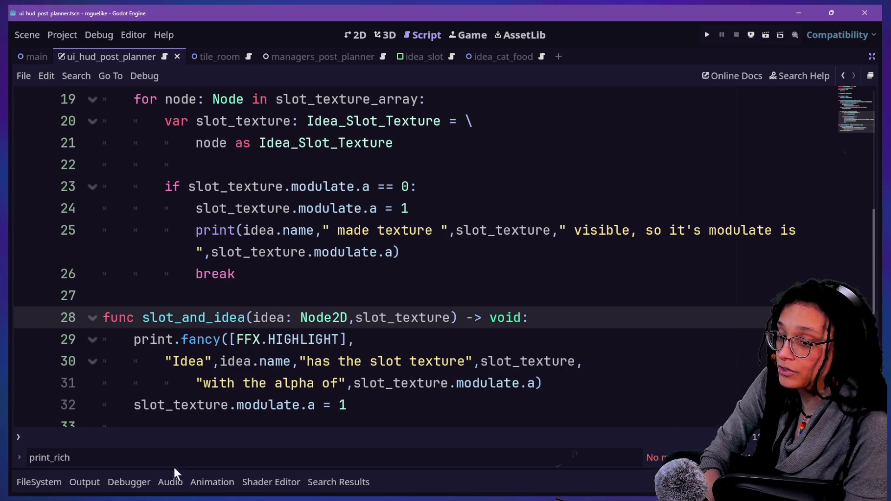
left_click(160, 383)
Review the print.fancy slot-texture message, then move the caret to the end of the script.
key("Up")
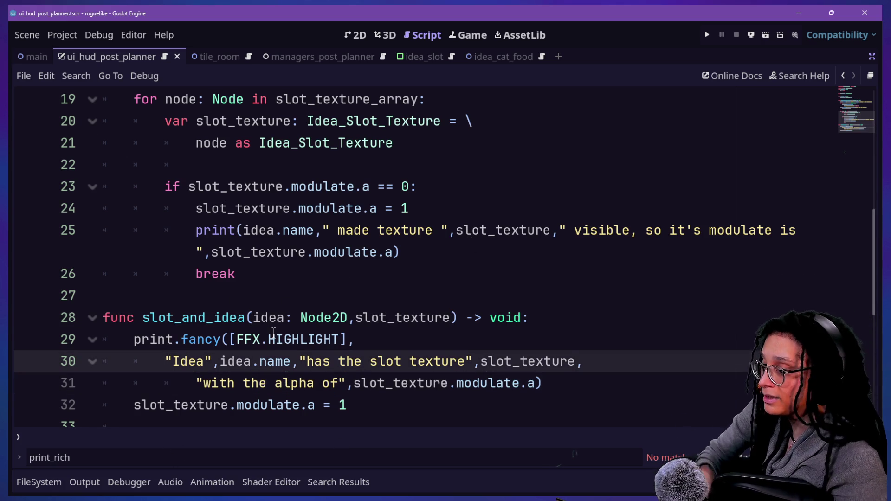
mouse_move(274, 333)
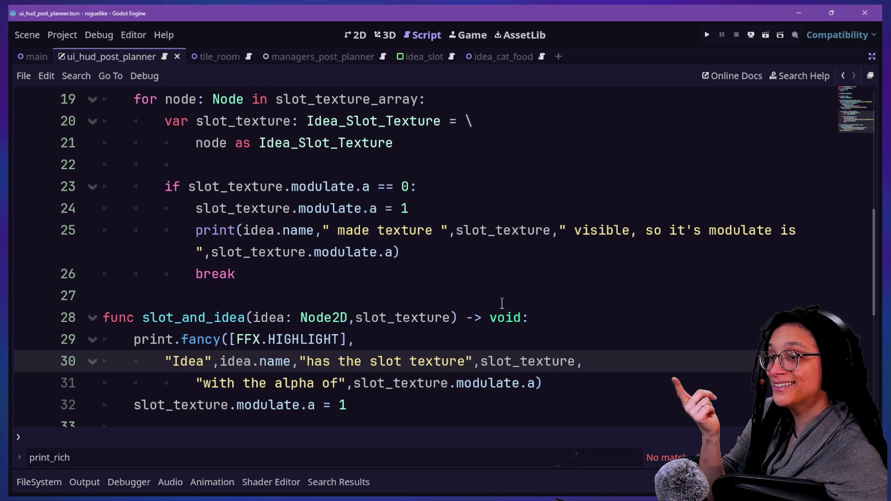
left_click(376, 360)
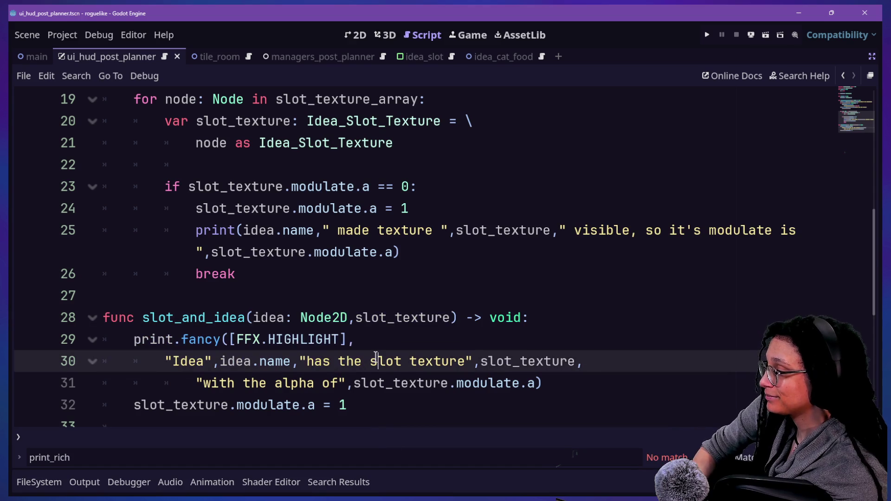
key("Down")
key("Down")
key("Down")
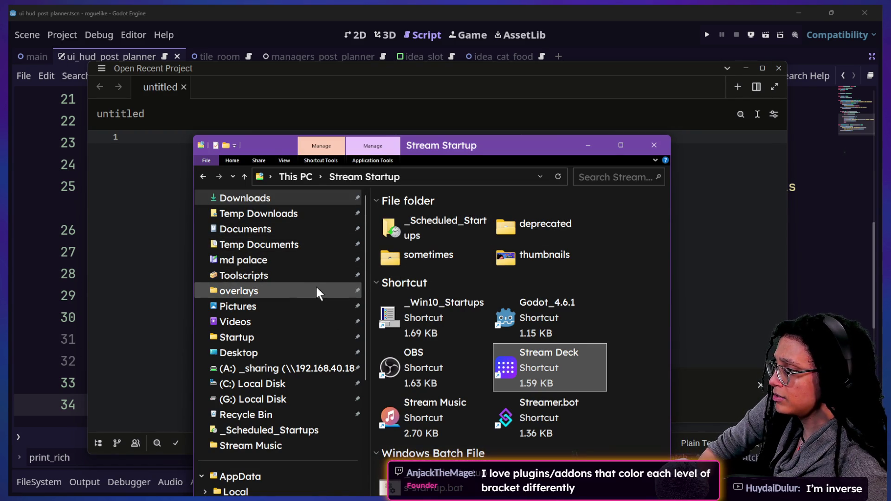
Drag horizontal_scroll_2.html from the overlays folder into Zed to open it.
left_click(317, 288)
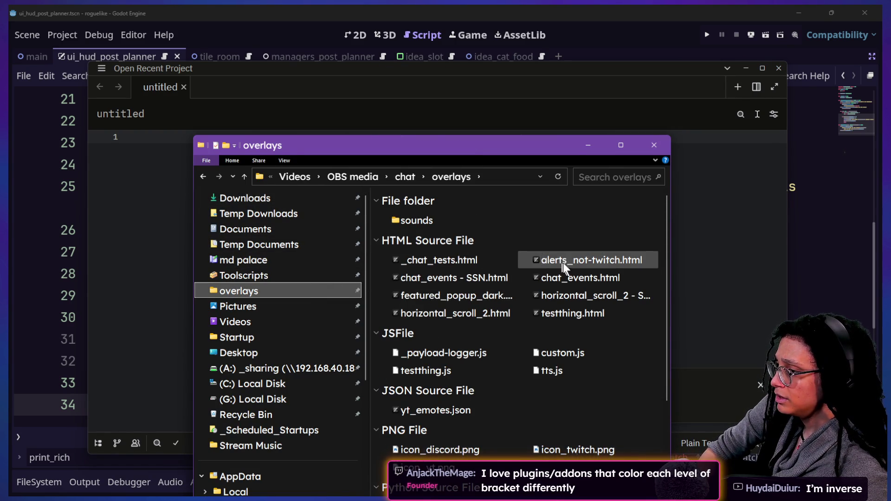
left_click(472, 318)
mouse_move(472, 318)
left_mouse_down()
mouse_move(166, 197)
mouse_move(487, 320)
mouse_move(302, 212)
mouse_move(265, 137)
left_mouse_up()
scroll(420, 219, "down", 20)
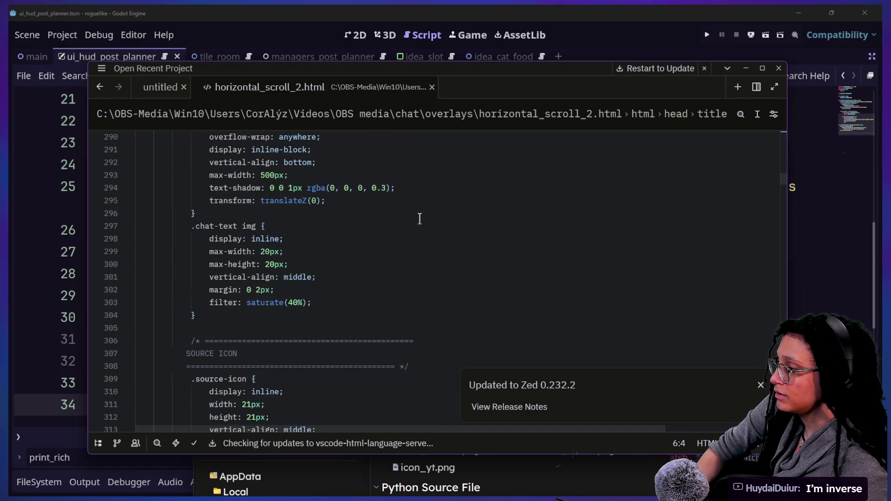
Scroll to the YouTube ban-list loading code near line 1143, enlarge the text, then close Zed.
mouse_move(782, 177)
left_mouse_down()
mouse_move(783, 312)
mouse_move(782, 303)
left_mouse_up()
left_click(279, 275)
key("ctrl+equal")
key("ctrl+equal")
key("ctrl+equal")
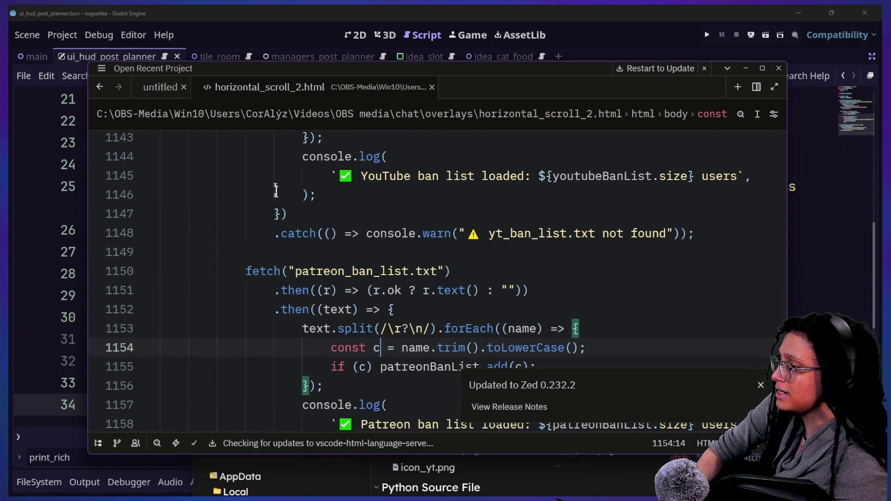
left_click(280, 214)
left_click(309, 195)
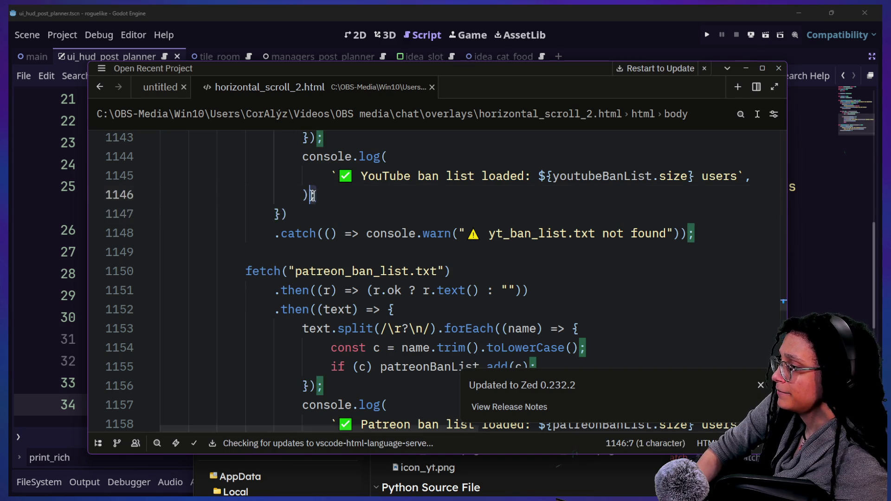
key("Up")
key("Up")
key("Up")
left_click(360, 238)
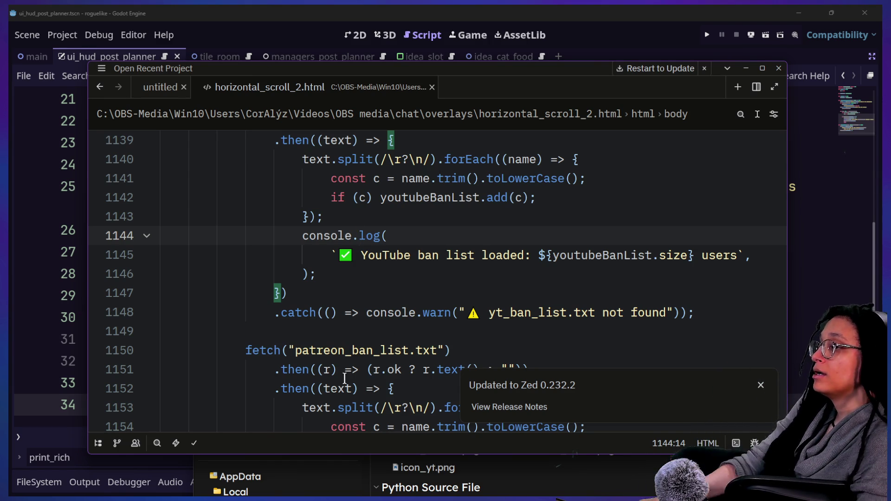
left_click(777, 70)
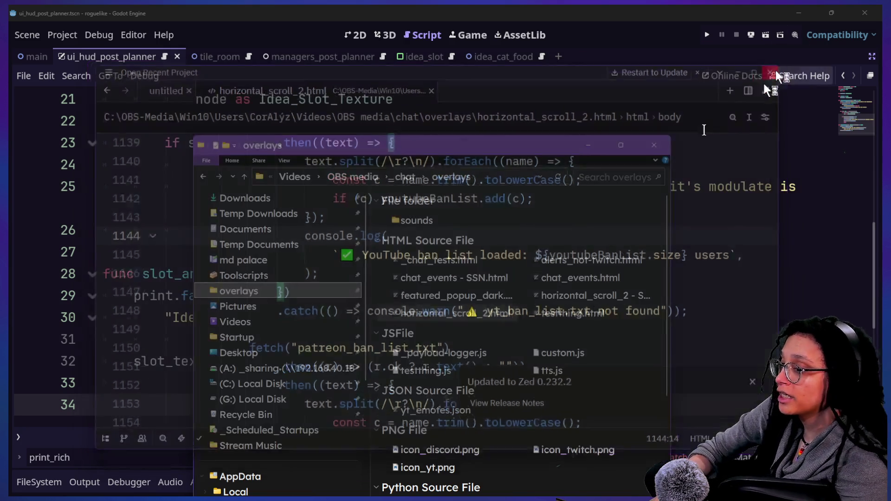
Back in Godot, delete the modulate line inside the slot loop's if block.
left_click(400, 278)
key("Down")
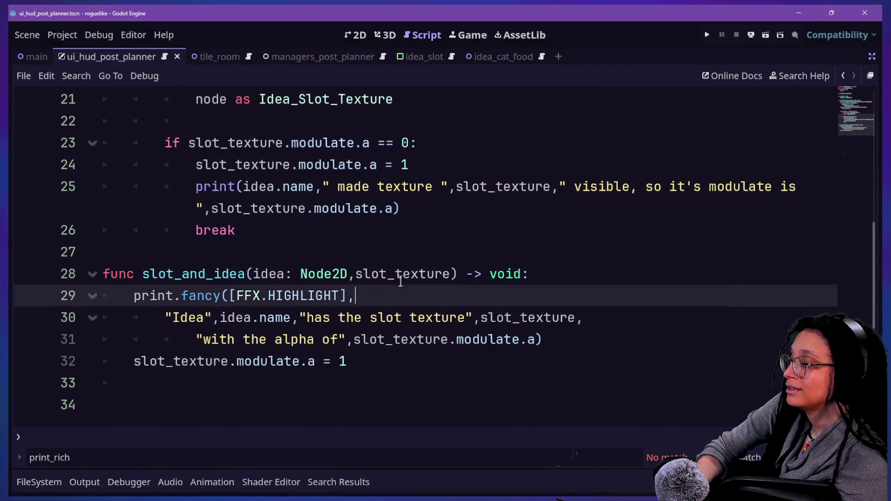
key("Down")
key("Down")
key("Down")
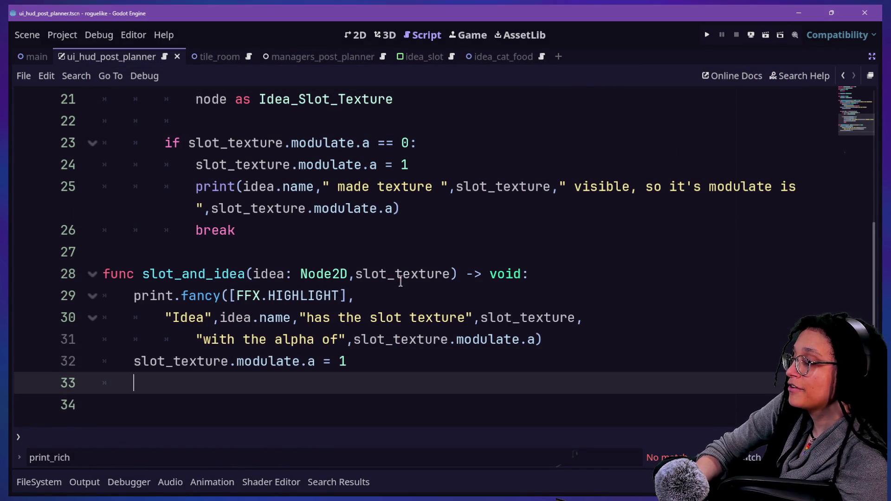
key("Up")
key("Up")
key("Down")
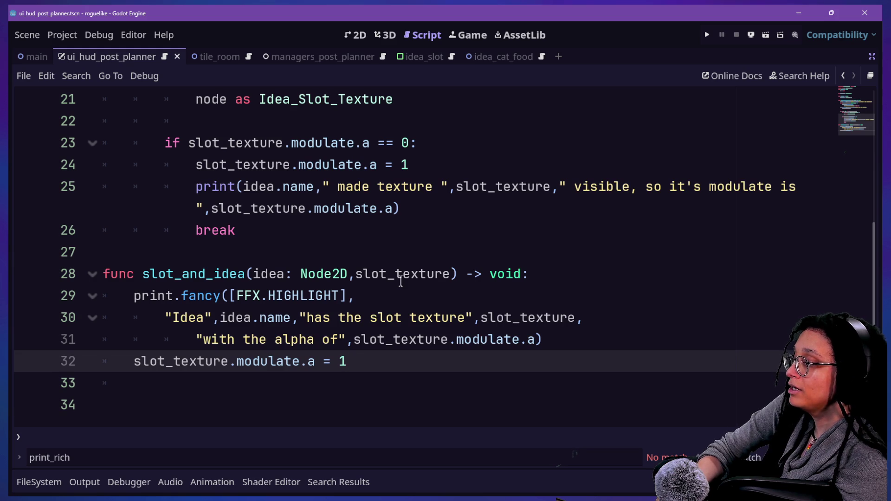
key("Up")
key("Up")
key("Up")
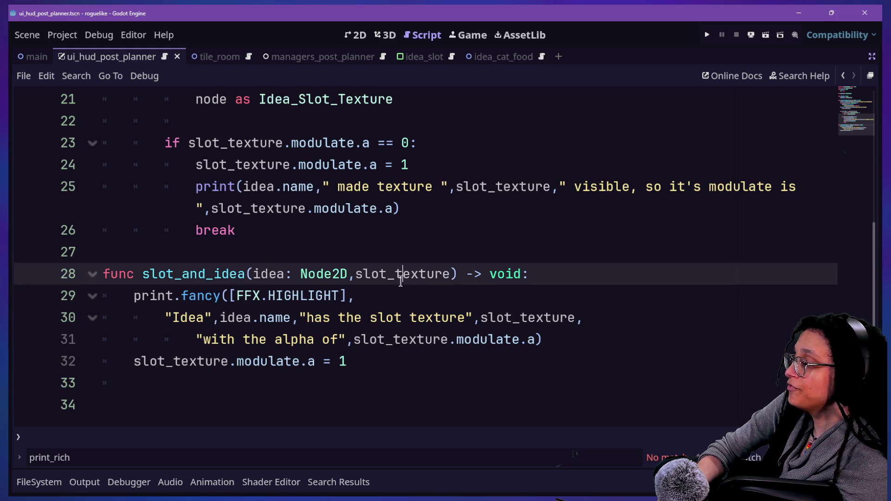
key("Up")
key("Up")
key("Up")
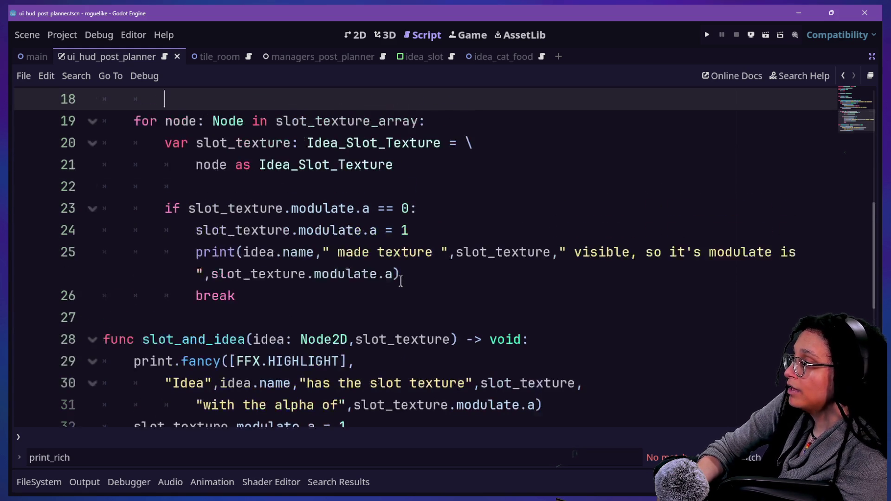
key("Down")
key("Down")
key("Down")
key("Down")
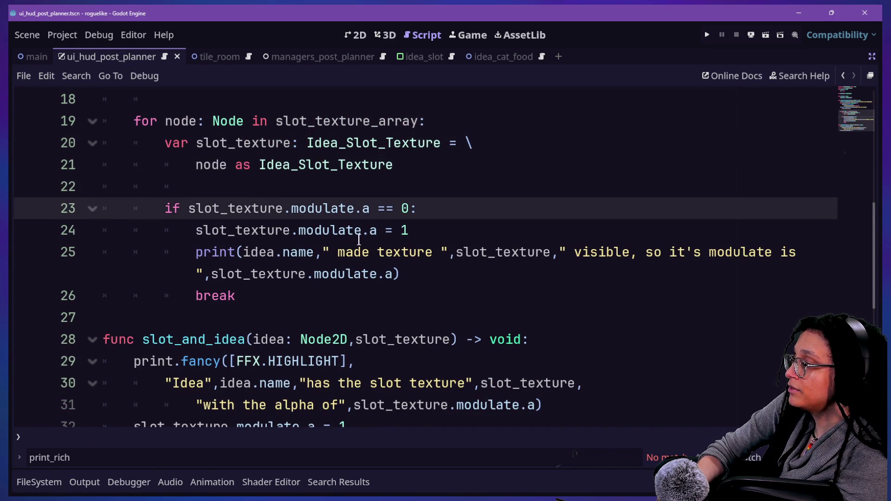
mouse_move(201, 226)
left_mouse_down()
mouse_move(424, 229)
mouse_move(190, 211)
mouse_move(196, 226)
left_mouse_up()
left_click(434, 228)
key("BackSpace")
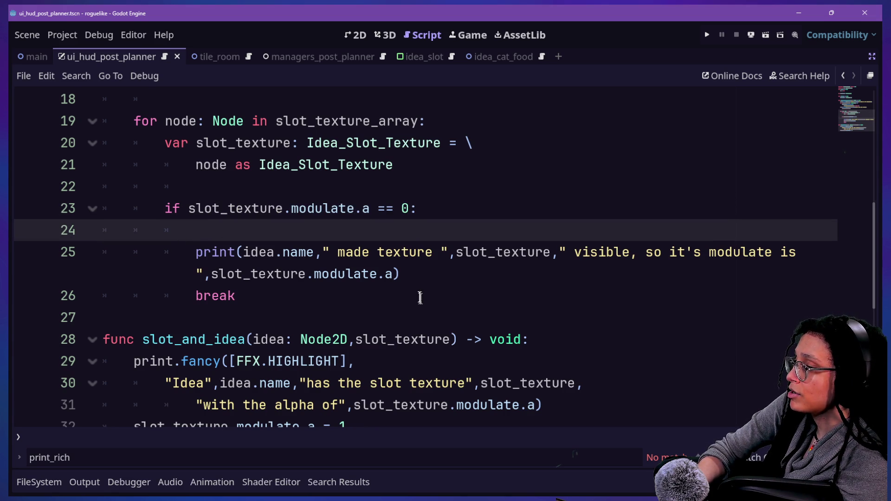
Cut the print statement on line 25 out of the slot loop.
mouse_move(409, 288)
left_mouse_down()
mouse_move(432, 254)
mouse_move(424, 236)
left_mouse_up()
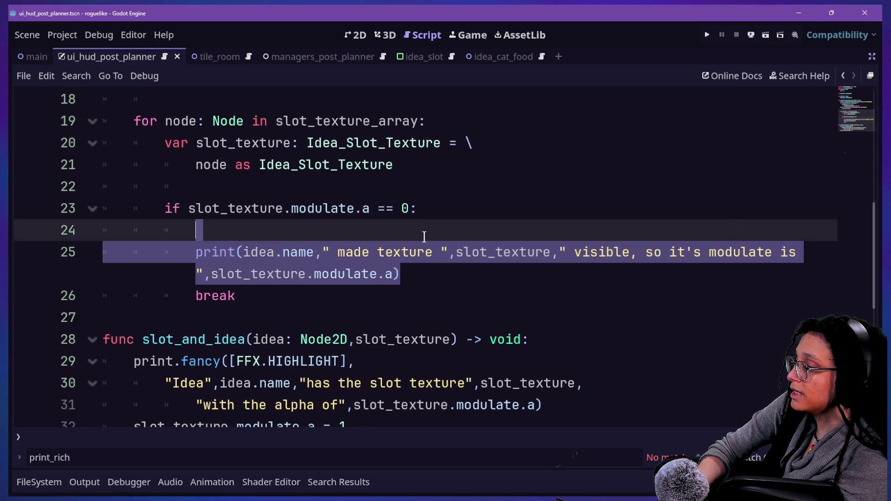
scroll(515, 299, "down", 2)
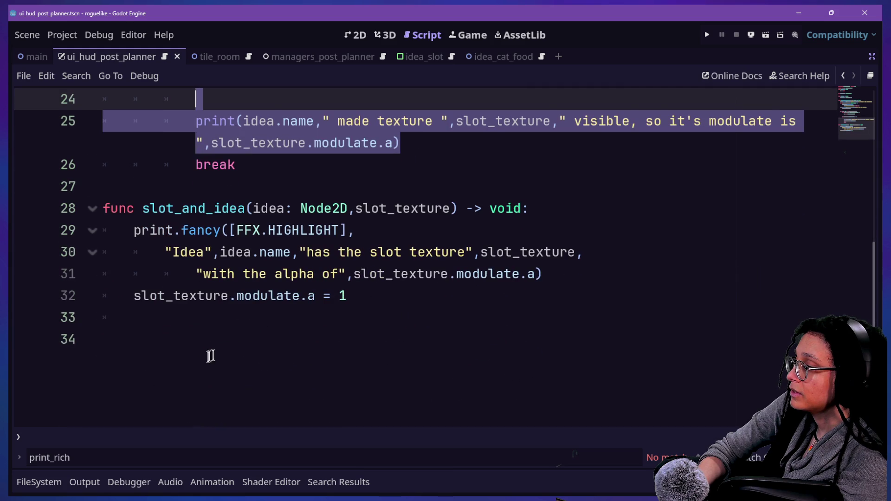
scroll(381, 325, "up", 2)
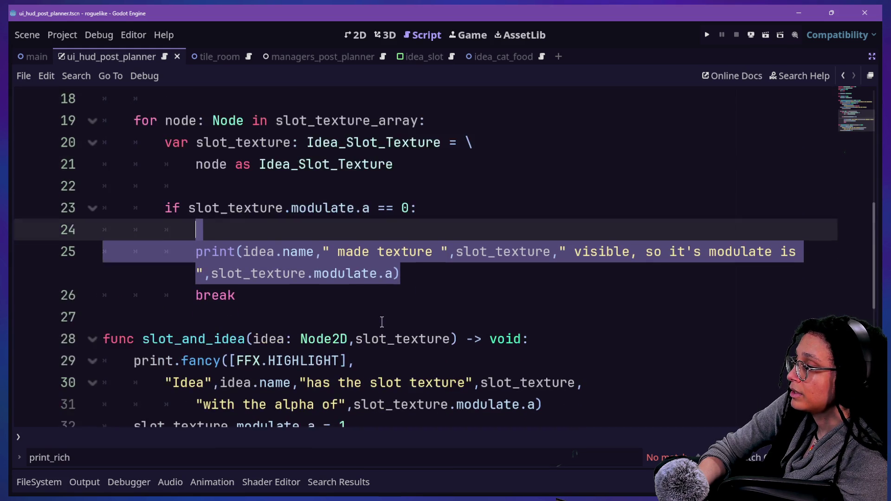
key("ctrl+x")
Delete the print.fancy call from slot_and_idea and add a new line after line 28.
left_click_drag(620, 372, 613, 300)
key("BackSpace")
scroll(613, 300, "up", 5)
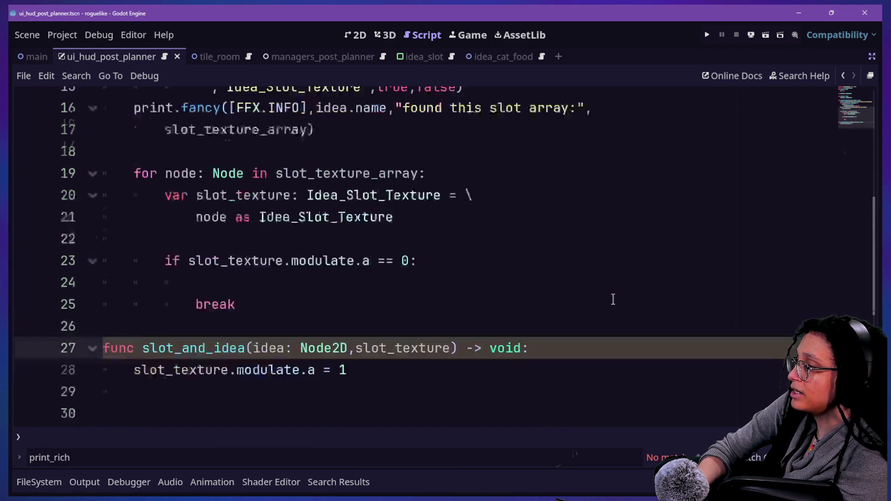
scroll(613, 301, "down", 5)
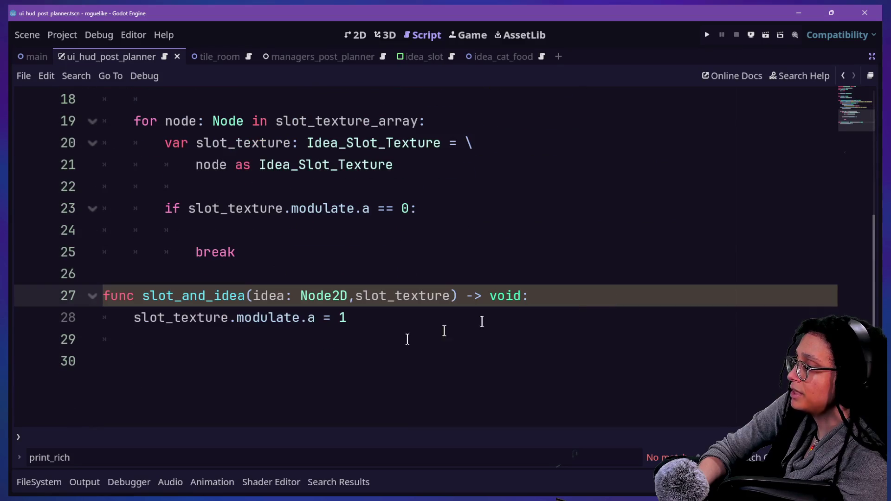
left_click(148, 317)
left_click(346, 317)
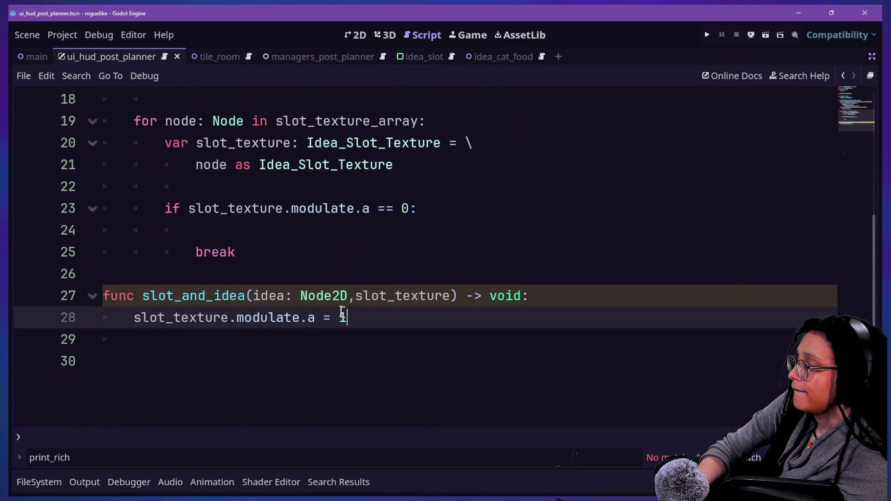
left_click_drag(183, 325, 264, 332)
left_click(358, 334)
left_click(363, 323)
key("Return")
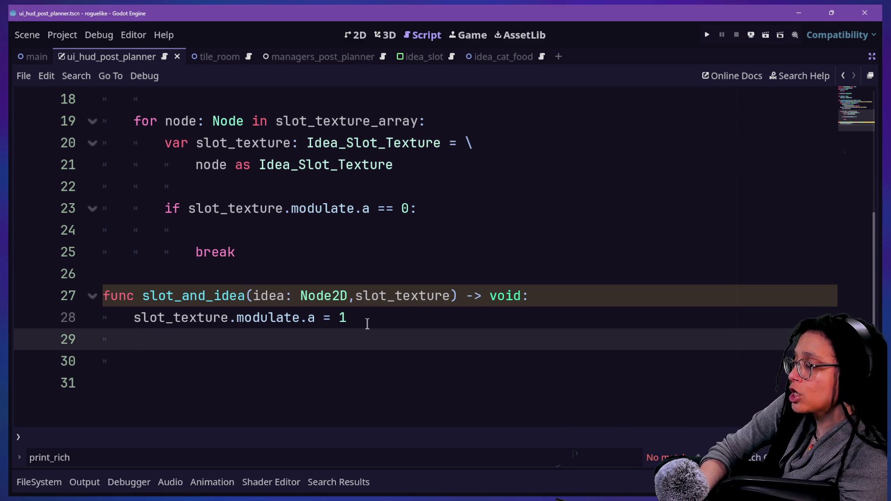
Search project files for 'idea', browse the matches, and close the search without opening any.
key("alt+shift+o")
type("idea")
key("Down")
key("Down")
key("Down")
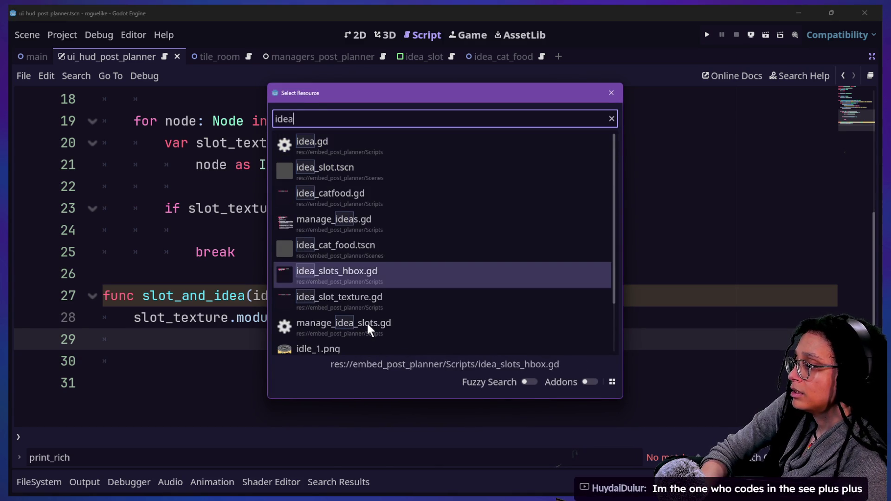
key("Down")
key("Down")
key("Down")
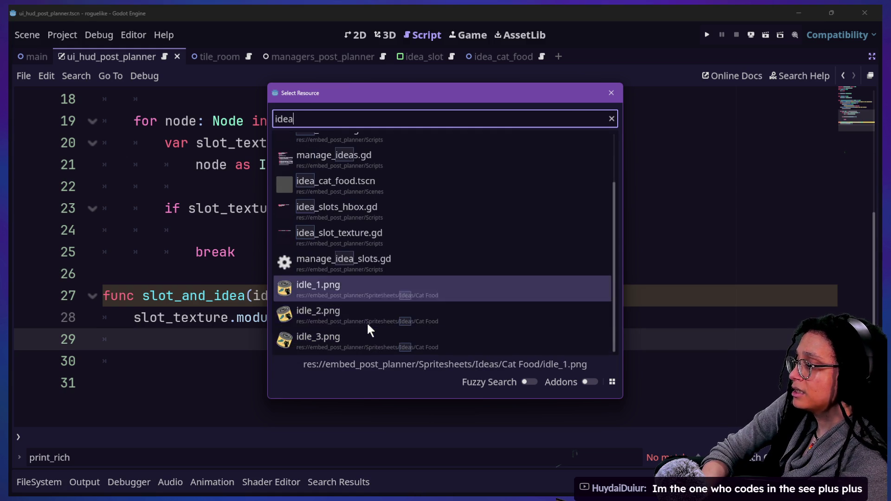
key("Up")
key("Up")
key("Escape")
scroll(193, 296, "up", 6)
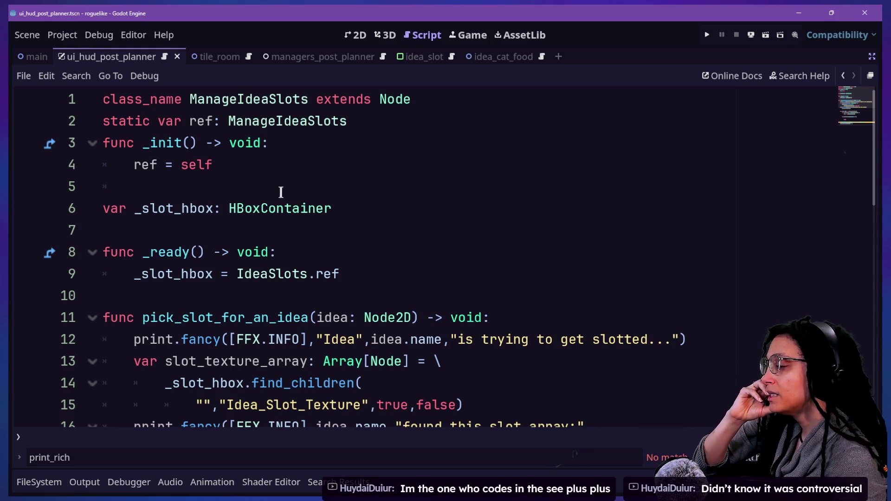
Jump from the _slot_hbox declaration to the IdeaSlots script and remove its extra blank line.
left_click(261, 208)
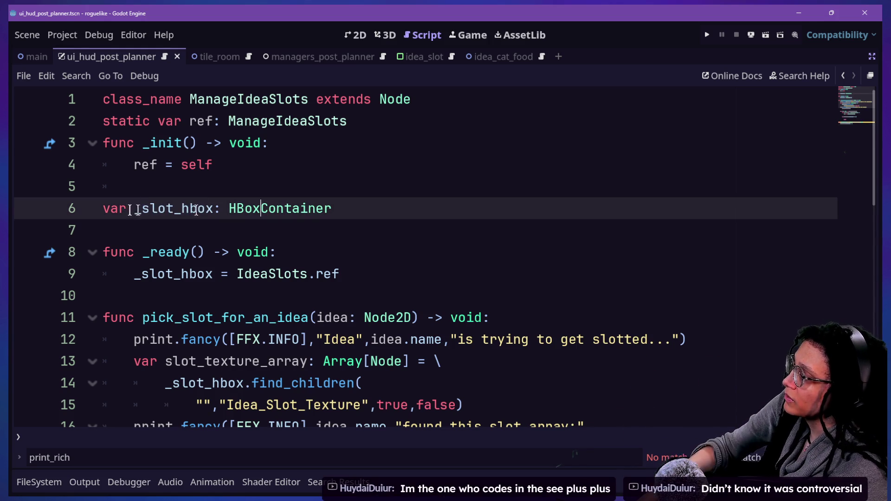
left_click(256, 271, "ctrl")
left_click(284, 153)
left_click(408, 241)
key("Return")
key("BackSpace")
key("Return")
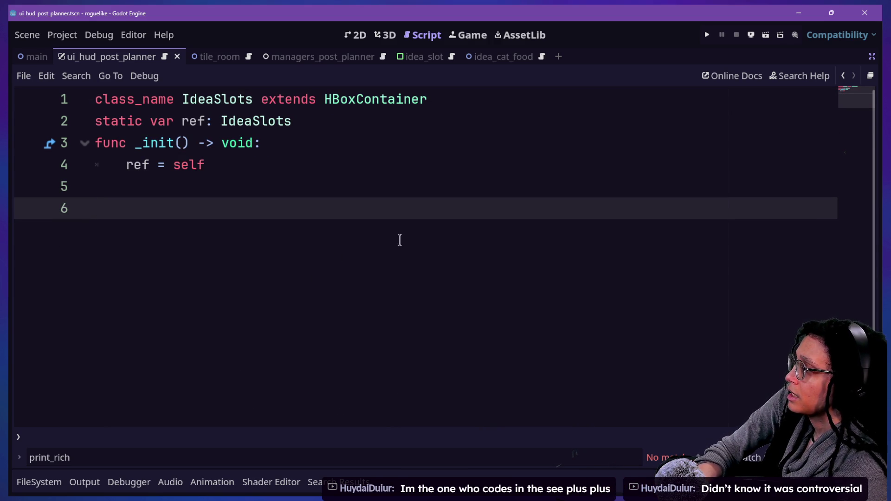
key("BackSpace")
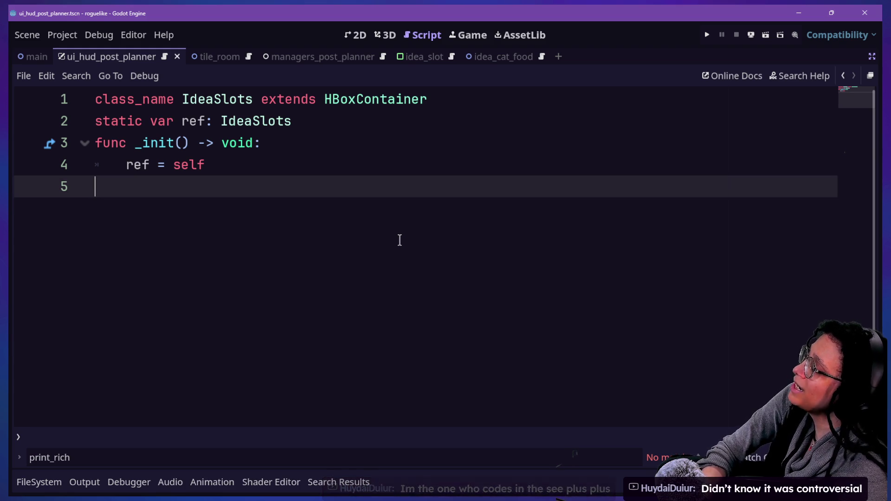
key("Return")
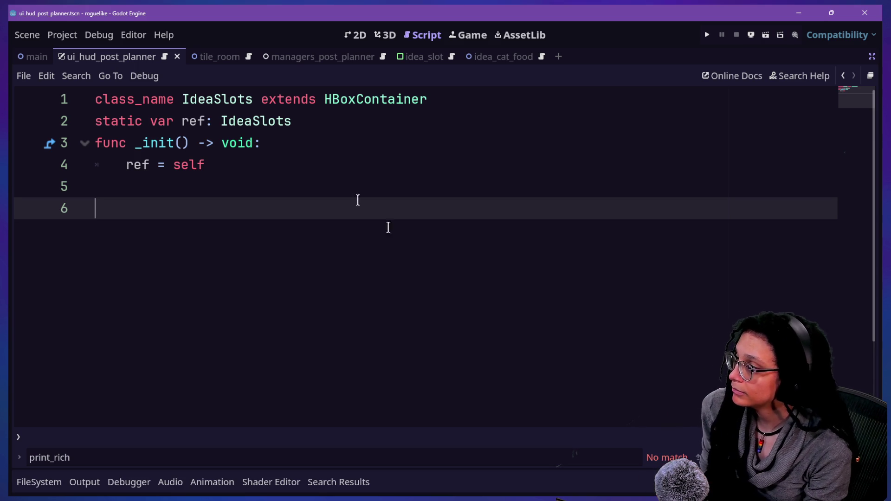
Switch to the managers_post_planner script and resize the Scene dock.
left_click(356, 62)
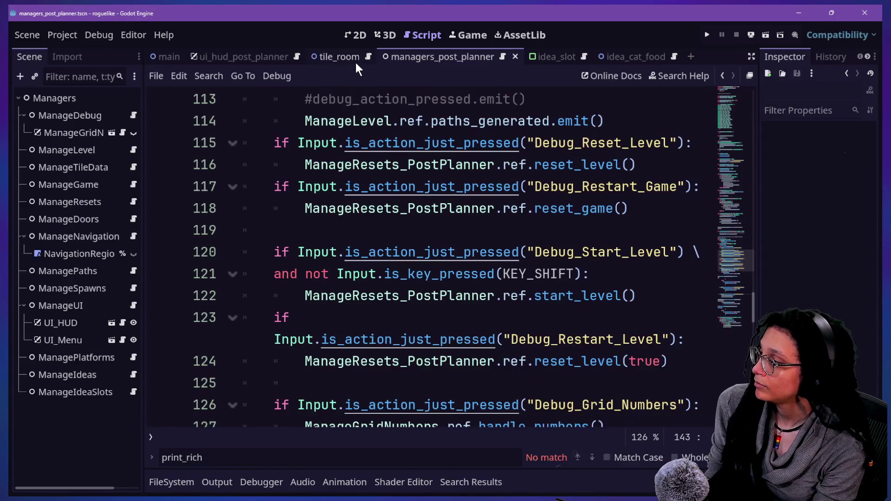
left_click_drag(144, 253, 272, 252)
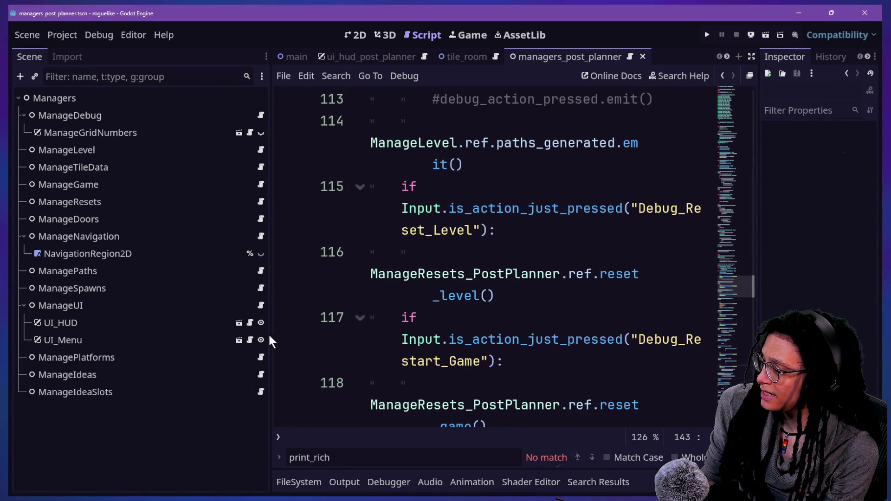
left_click_drag(271, 335, 212, 334)
Show the embed_post_planner Scripts folder in the FileSystem dock and bring up its file actions.
left_click(241, 482)
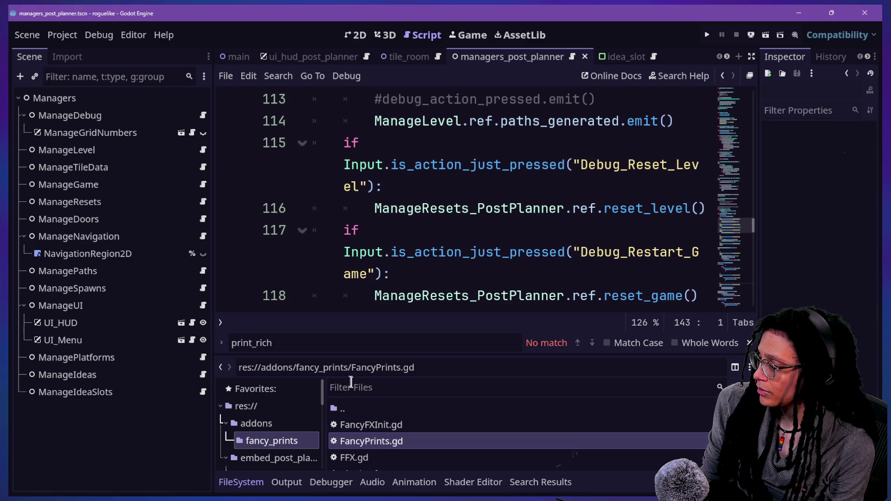
scroll(301, 422, "down", 5)
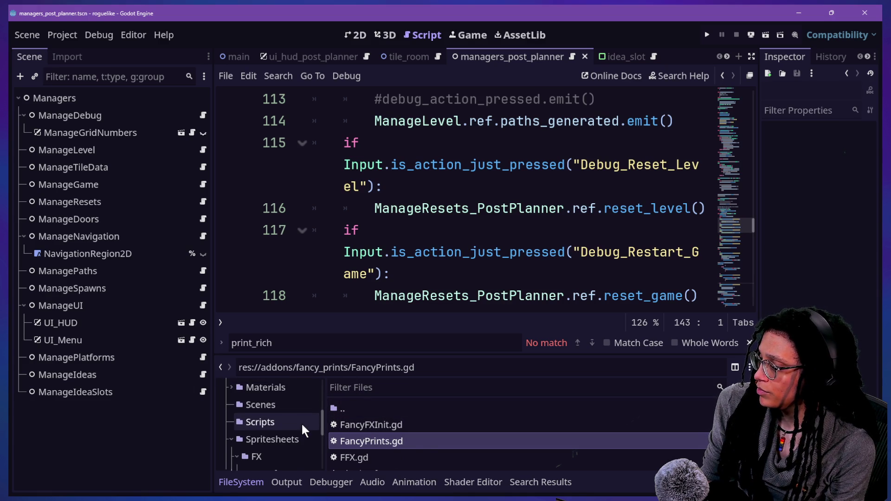
left_click(297, 422)
left_click(371, 387)
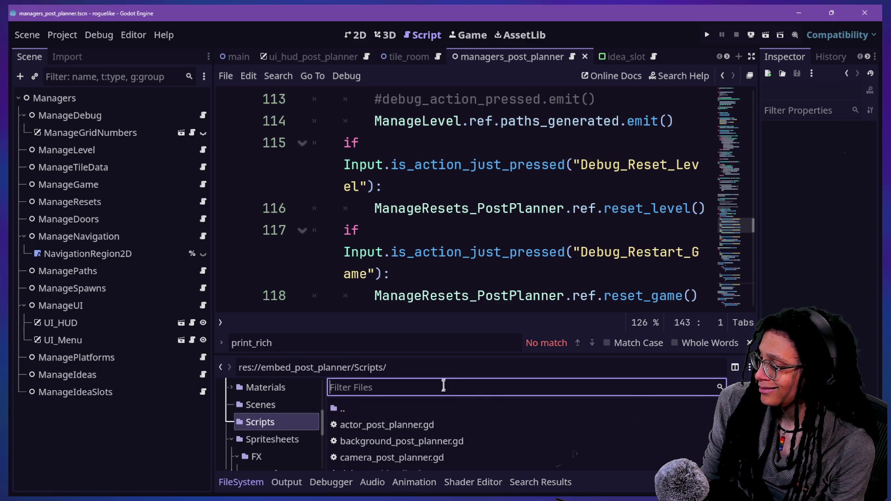
right_click(531, 427)
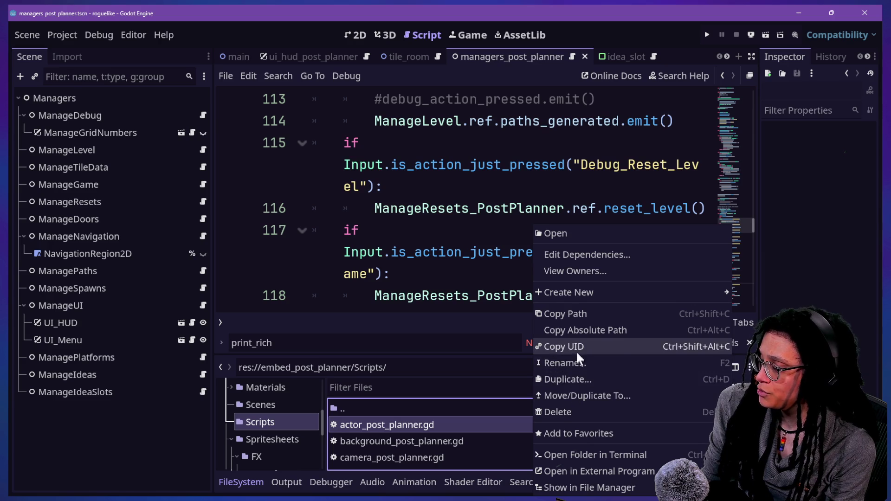
Create a new script named SlottedIdeas in the Scripts folder.
mouse_move(569, 293)
left_click(742, 324)
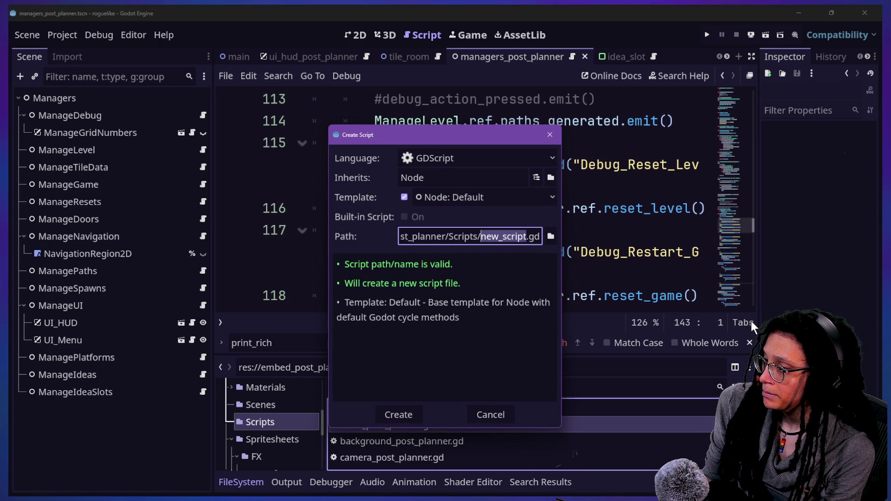
key("BackSpace")
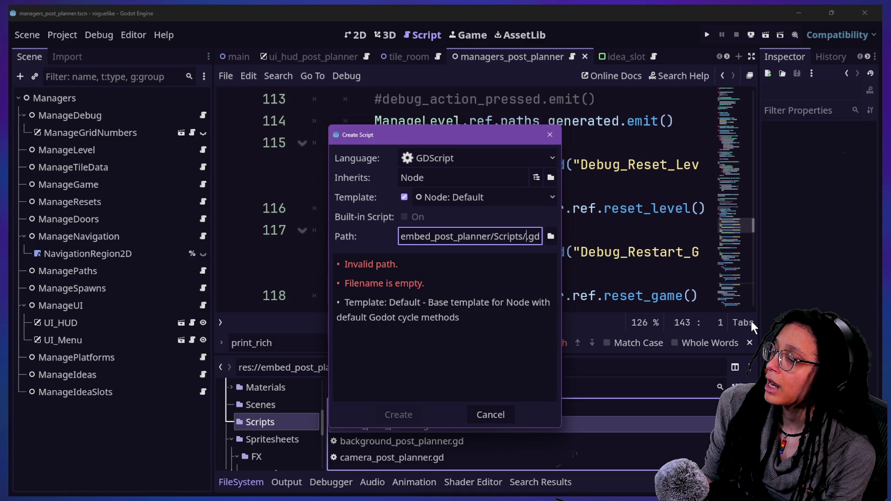
type("m")
key("BackSpace")
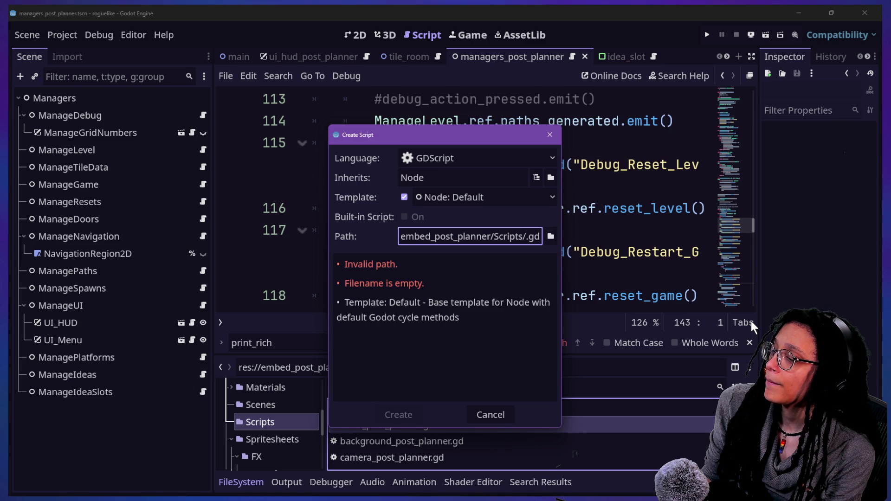
type("Idea")
key("BackSpace")
key("BackSpace")
key("BackSpace")
type("Slot")
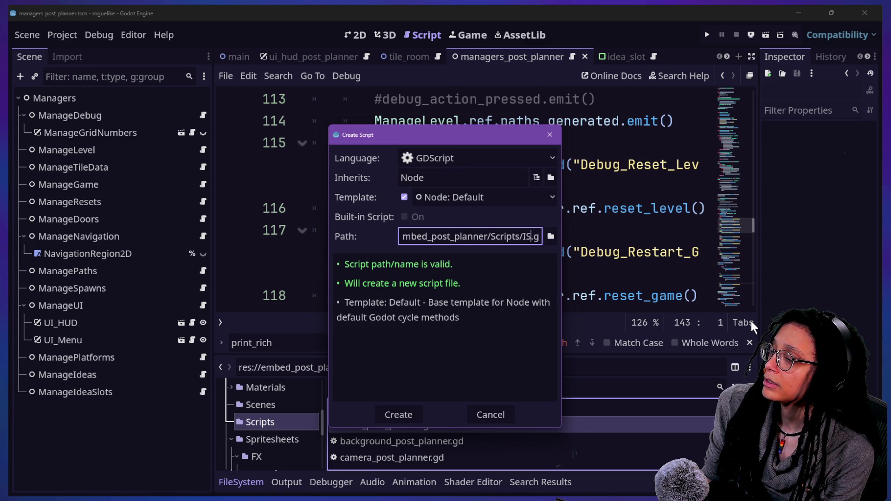
key("Left")
key("Left")
key("Left")
key("BackSpace")
key("End")
type("tedIdeas")
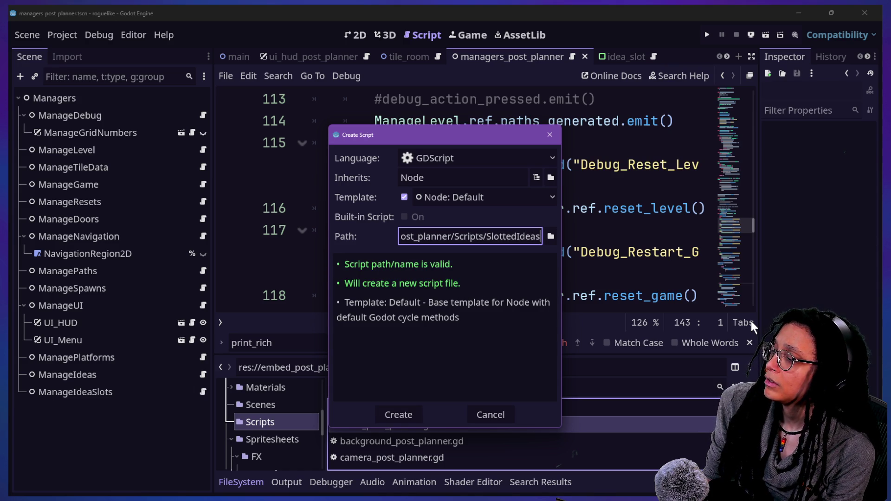
key("Return")
Rename the new script file to Slotted_Ideas.gd.
scroll(468, 450, "down", 10)
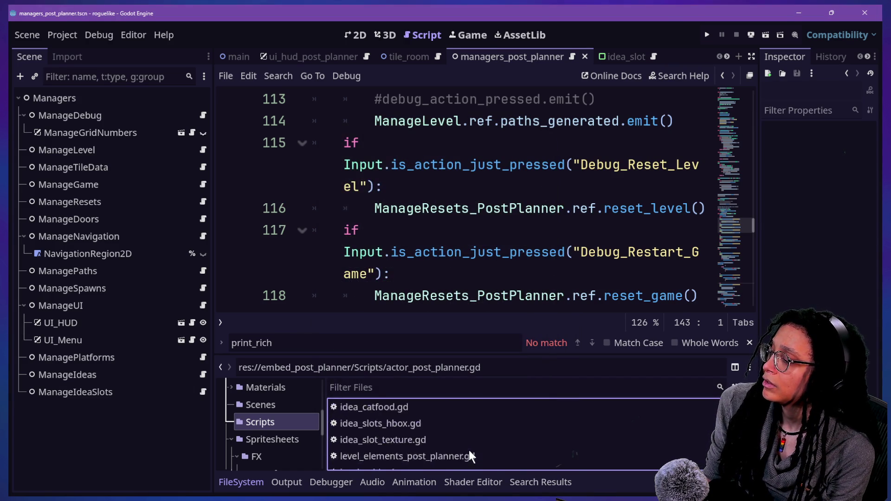
scroll(469, 450, "up", 5)
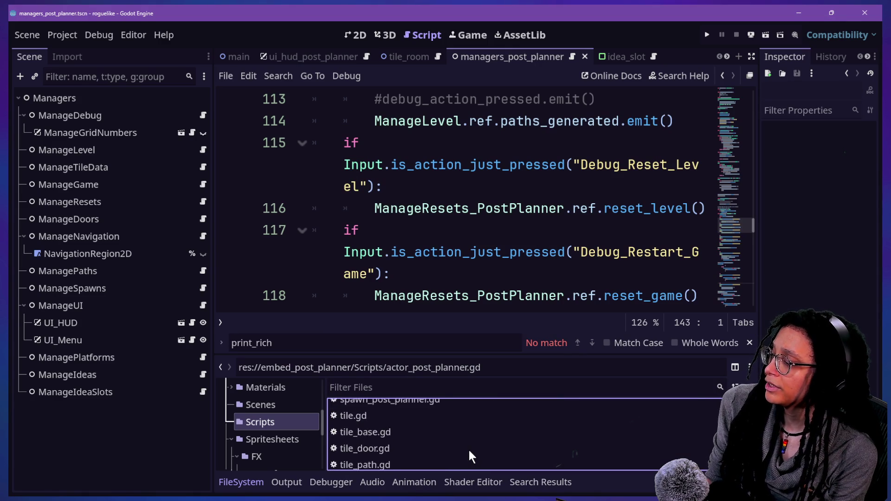
scroll(395, 413, "up", 1)
right_click(394, 413)
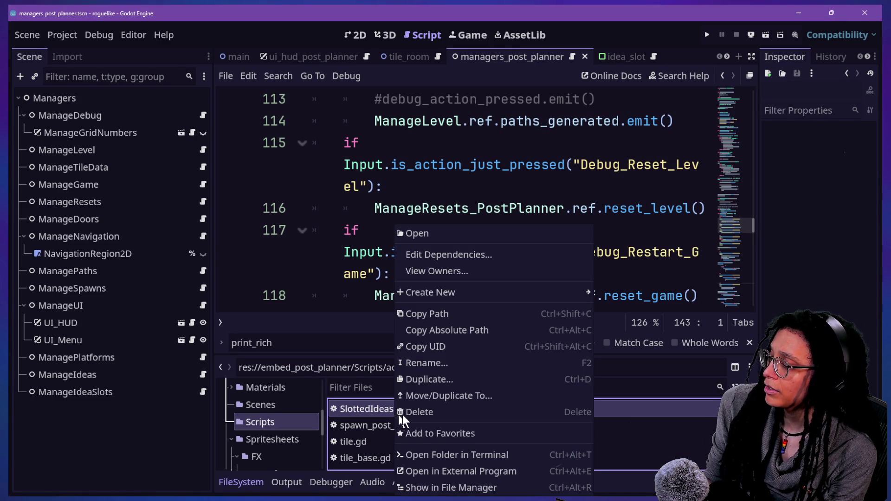
left_click(414, 363)
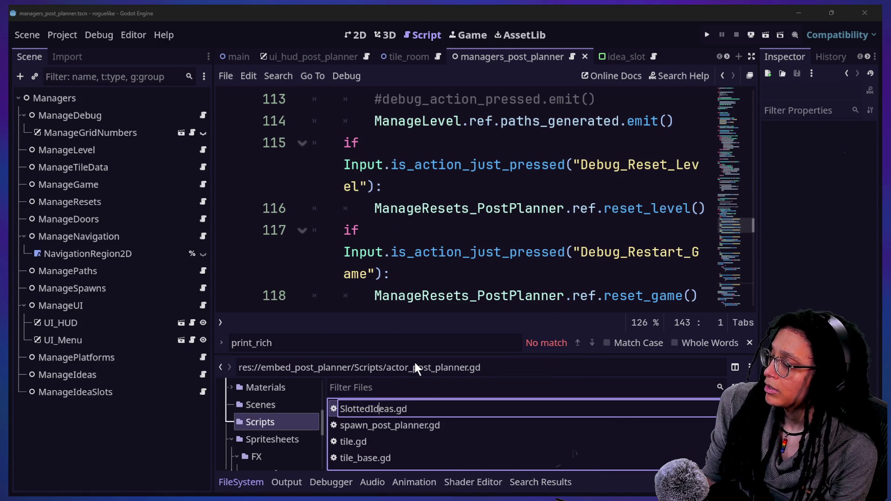
type("_")
key("Return")
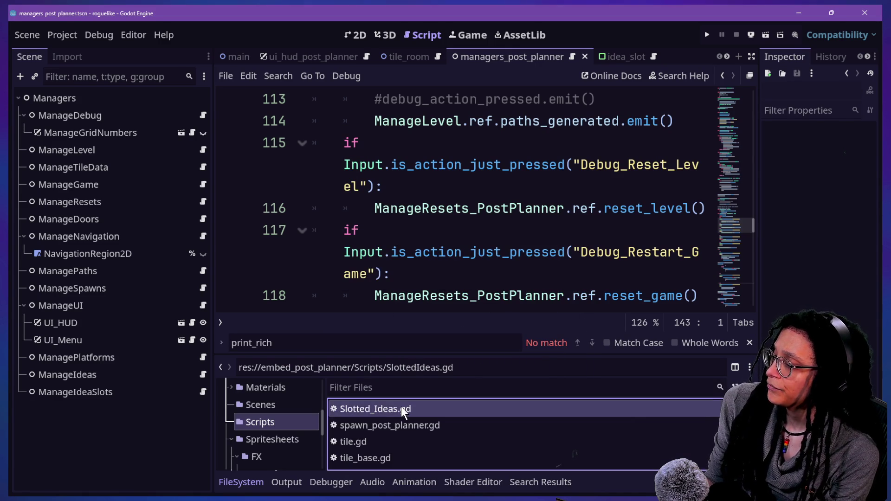
Open Slotted_Ideas.gd and replace its template with 'class_Name Slotted_Ideas en'.
double_click(401, 408)
key("ctrl+a")
type("class")
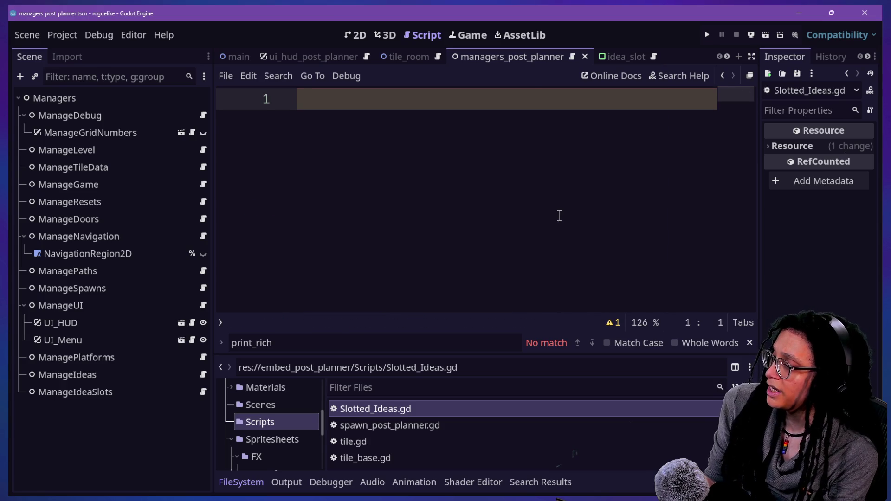
type("_Name Sl")
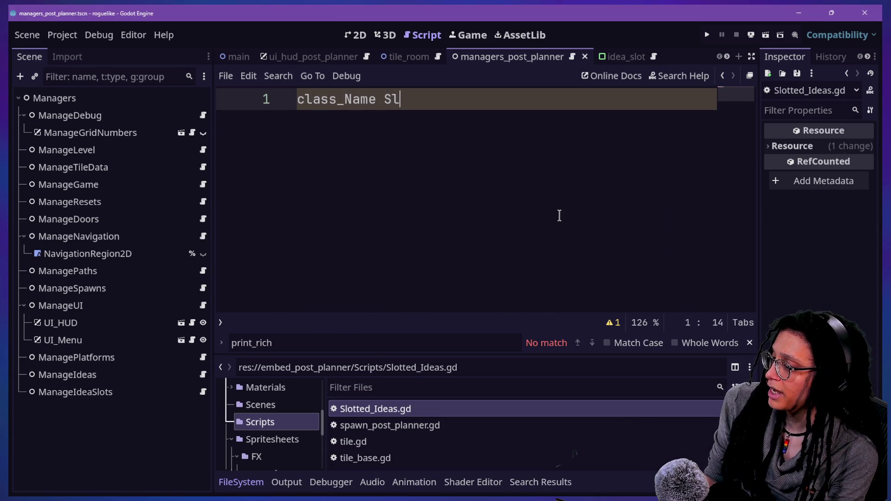
type("otted_Ideas en")
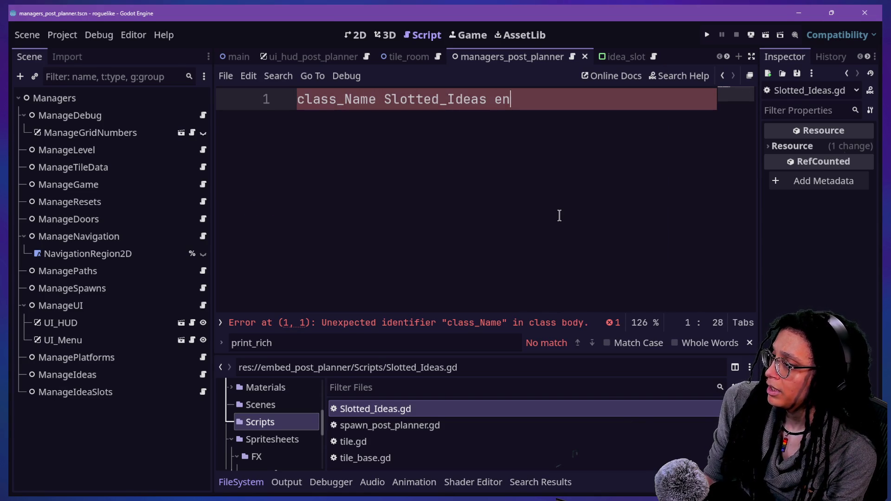
Fix line 1 to 'class_name Slotted_Ideas extends RefCounted' and add blank lines below.
left_click(353, 95)
key("BackSpace")
type("n")
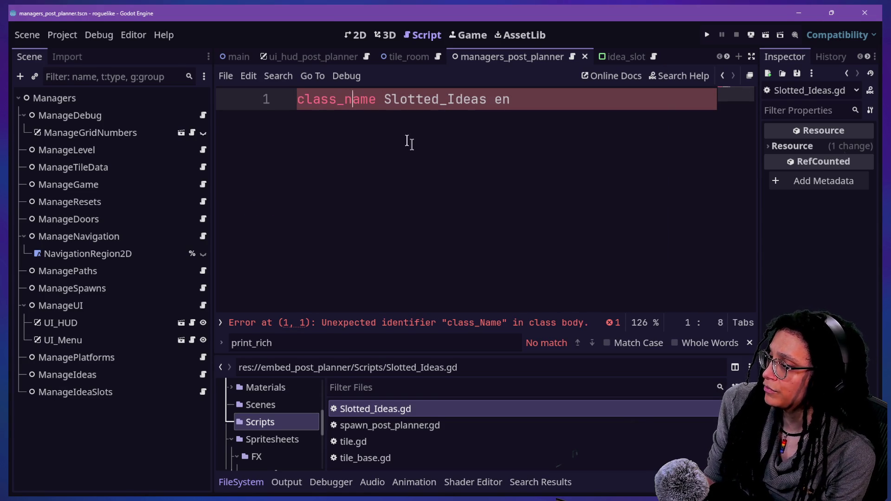
left_click(652, 101)
type("xtends RefCo")
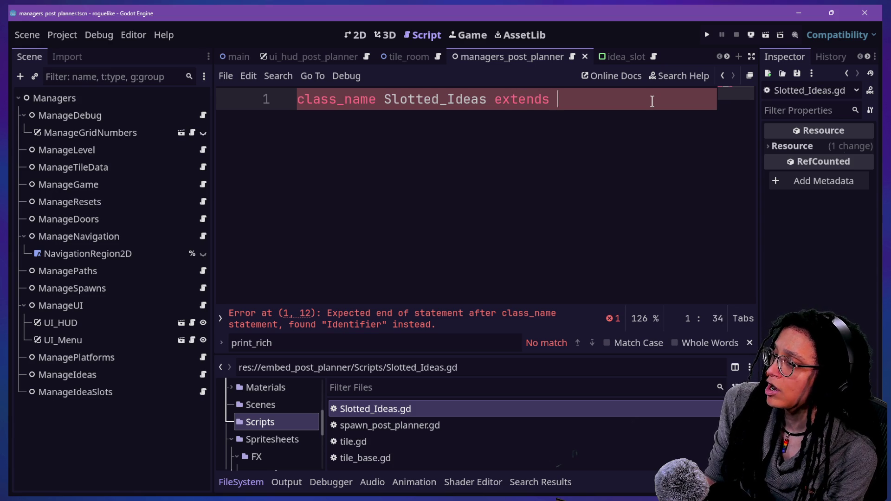
key("Return")
key("Return")
key("Return")
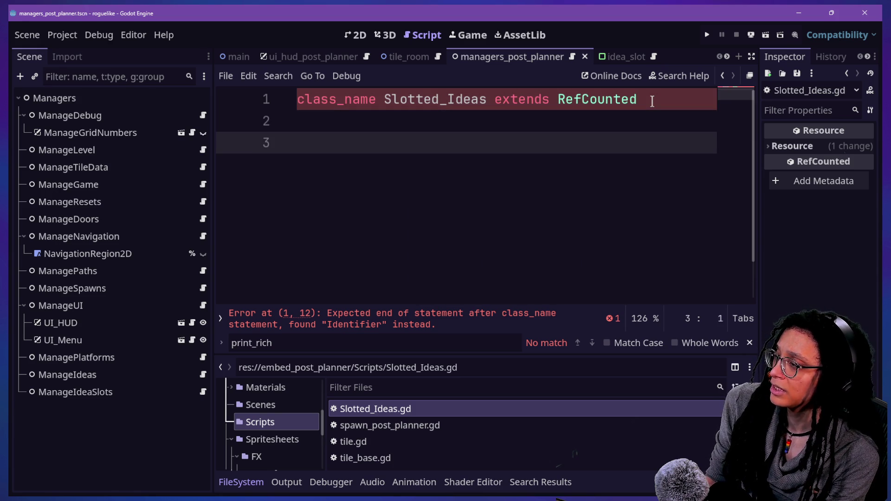
key("BackSpace")
key("Return")
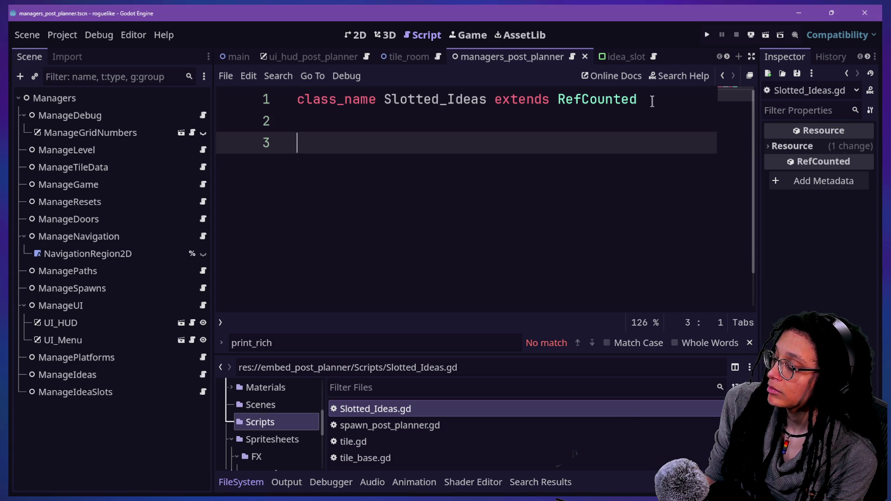
Replace an abandoned enum with the start of 'var slot' on line 3.
type("enu")
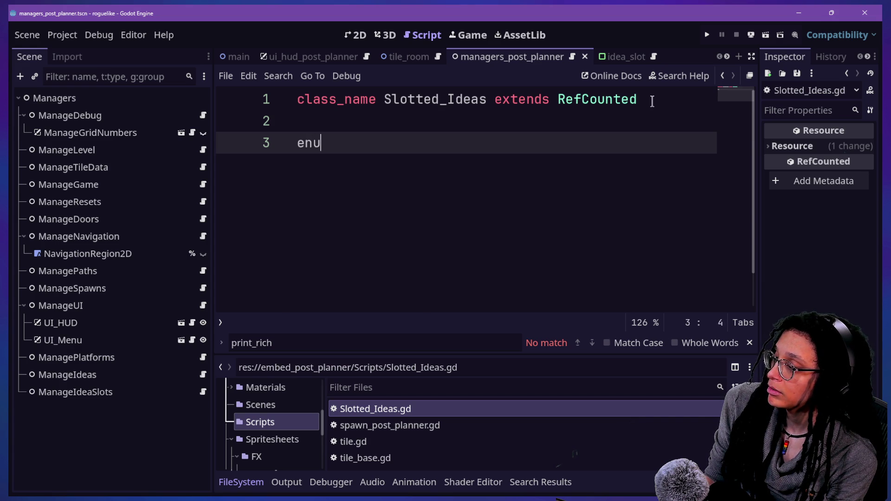
type("m {SLOT")
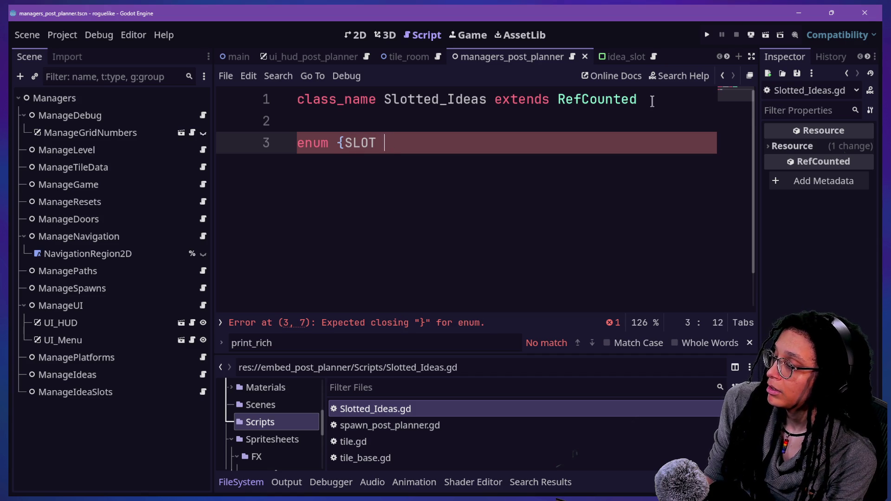
key("BackSpace")
key("BackSpace")
key("BackSpace")
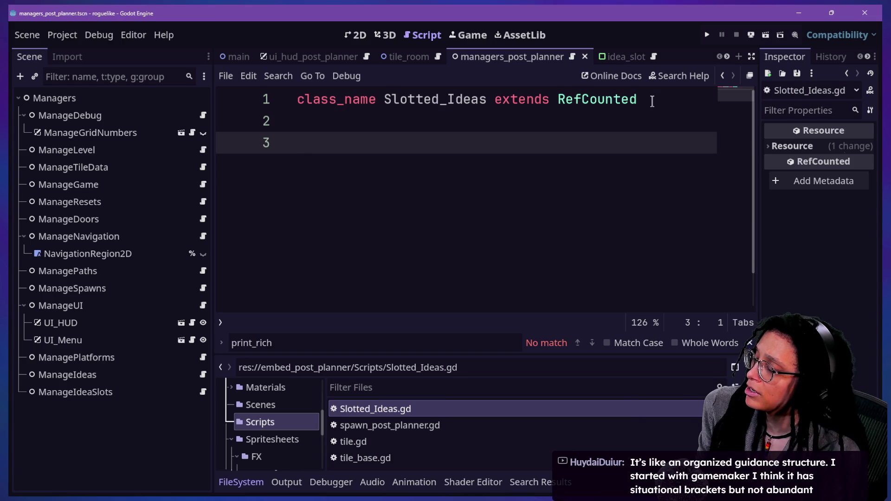
type("c")
key("BackSpace")
type("var")
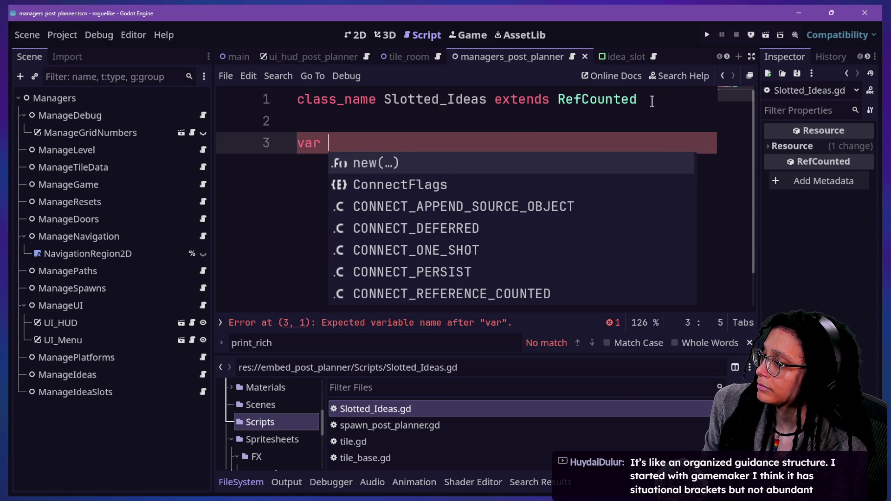
type(" slo")
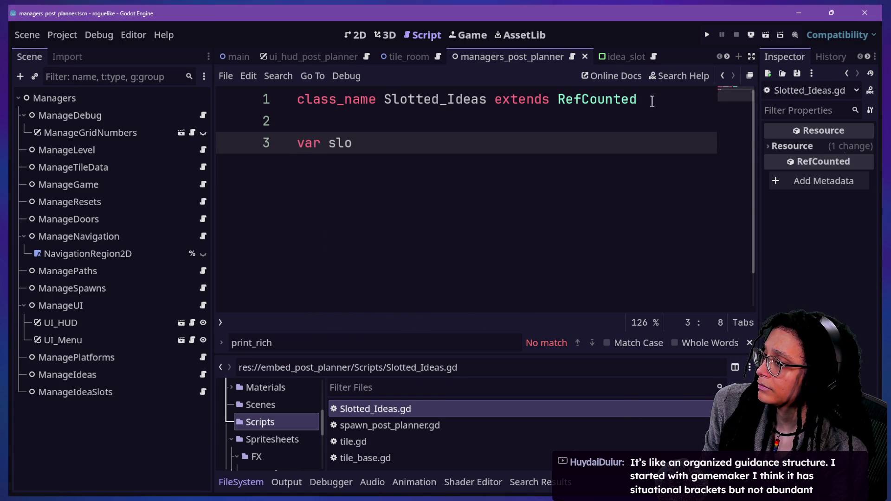
type("ts")
key("BackSpace")
Complete line 3 as 'var slotted_data', removing a stray brace typed before the name.
type("ted_data")
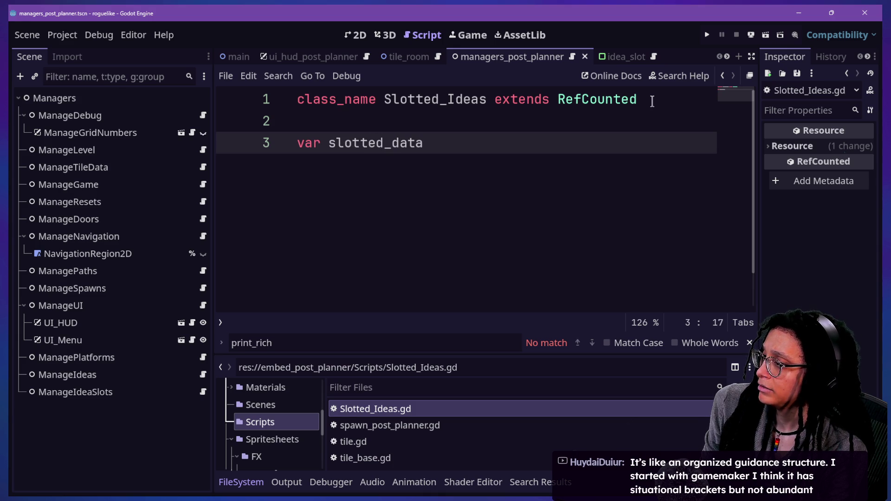
key("Left")
key("Left")
key("Left")
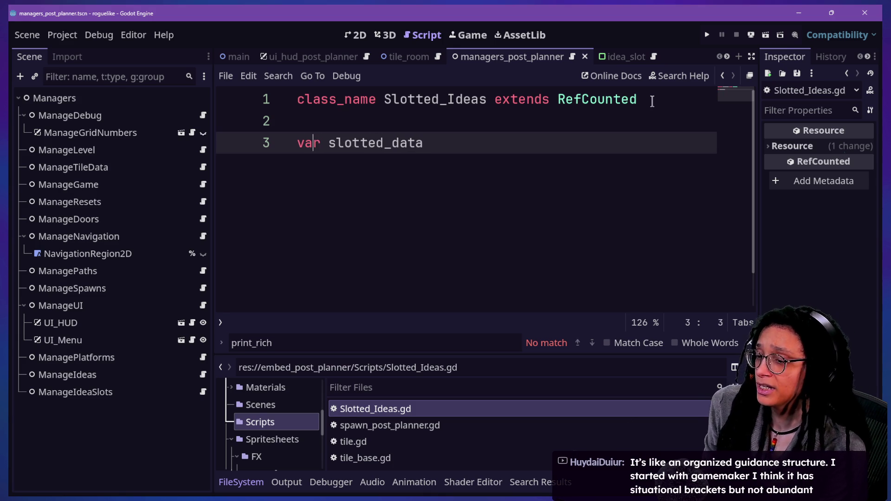
key("Left")
key("Left")
key("Right")
key("Right")
key("Right")
type("{")
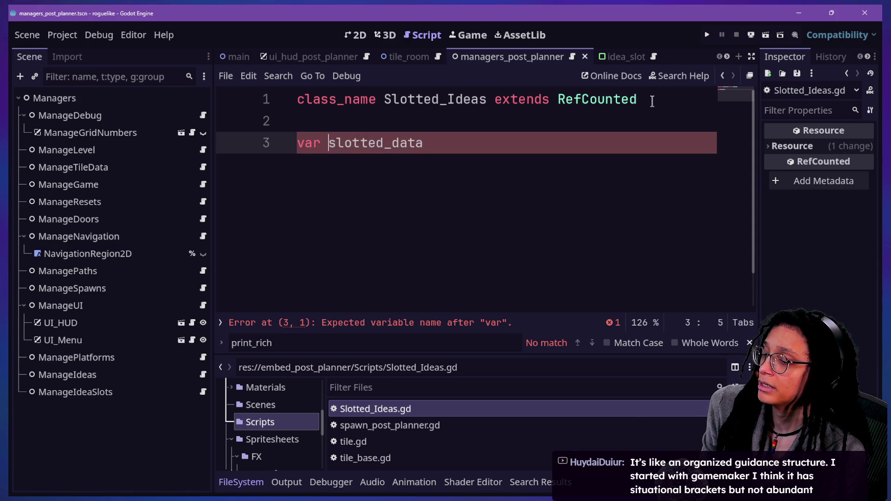
key("BackSpace")
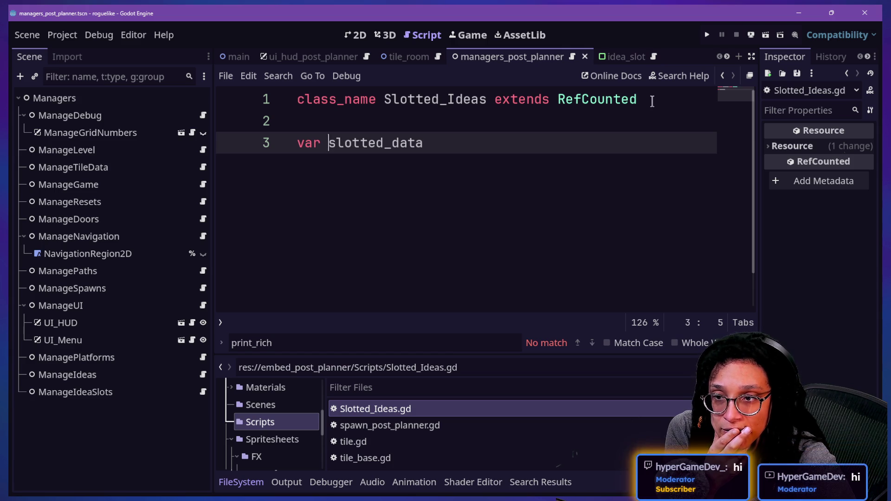
left_click(452, 241)
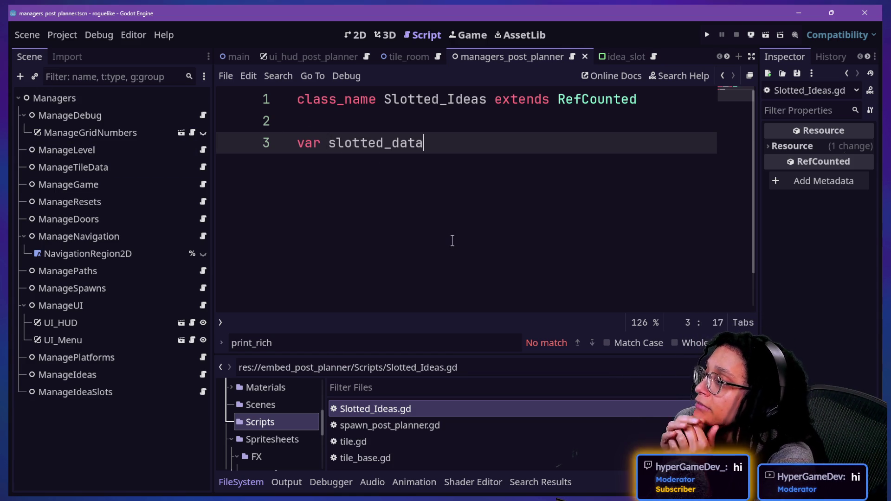
Type slotted_data as Dictionary[ManageIdeas.IDEA_TYPES], initialized to {} on a continuation line.
type(": Dc")
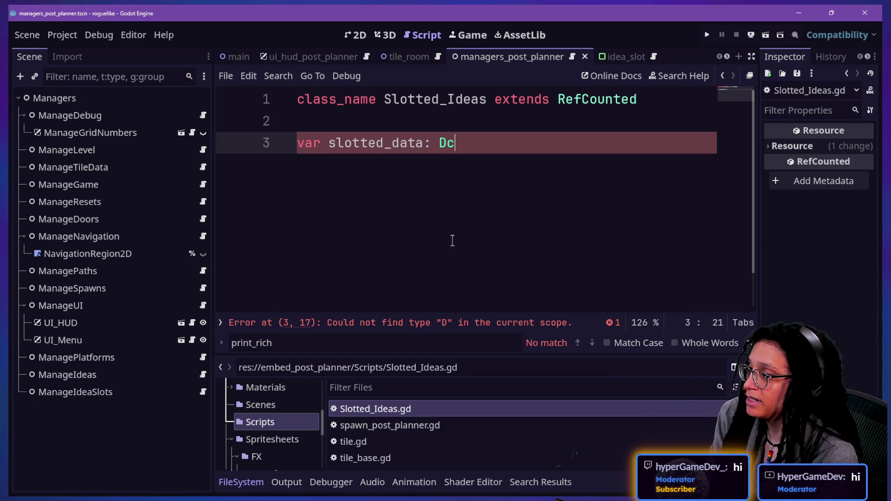
key("BackSpace")
type("ictionary[")
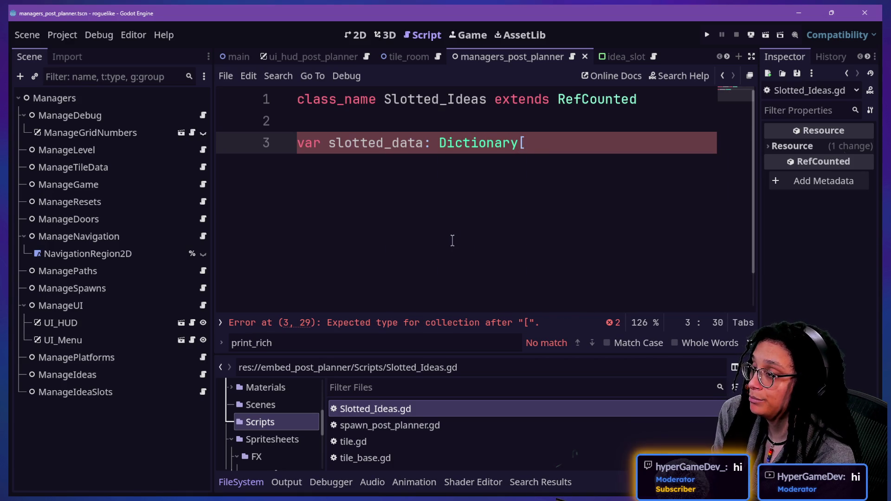
type("Ma")
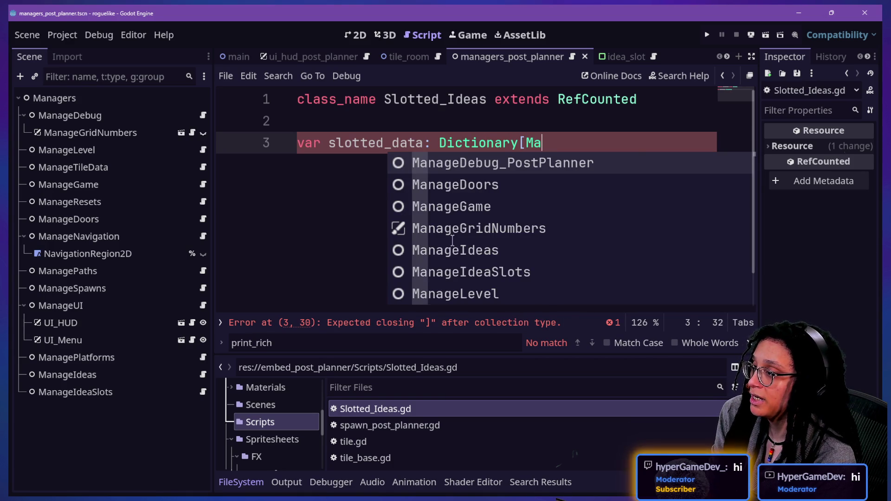
type("nageIdeas.")
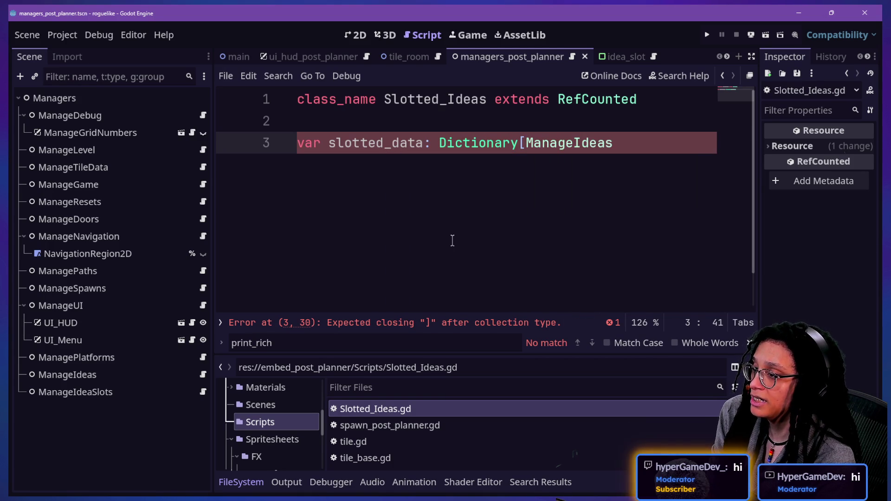
key("Return")
type("]")
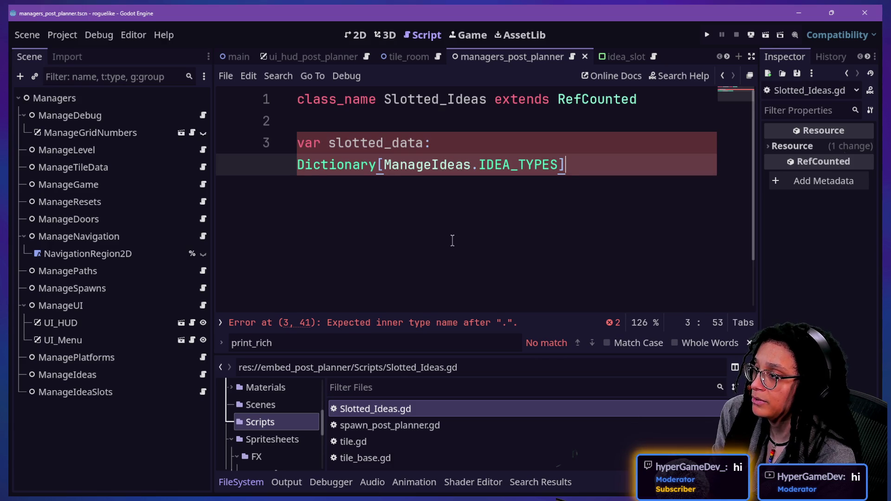
type(" = ")
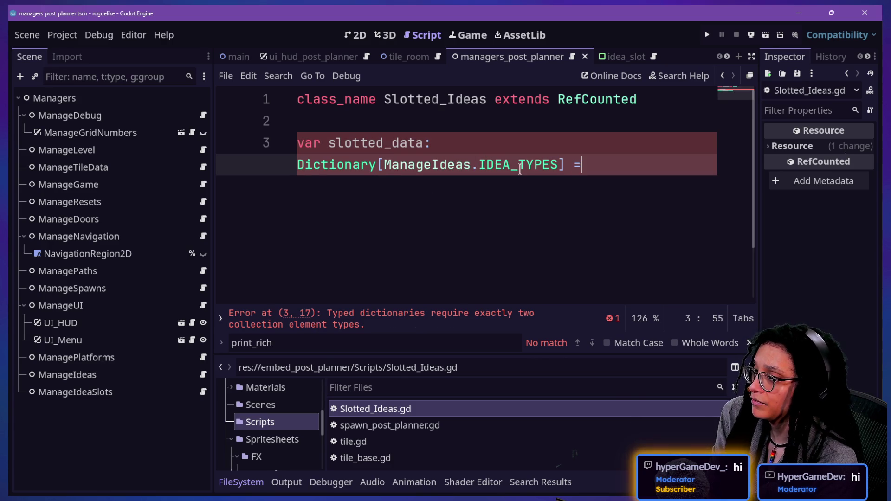
type("\\")
key("Return")
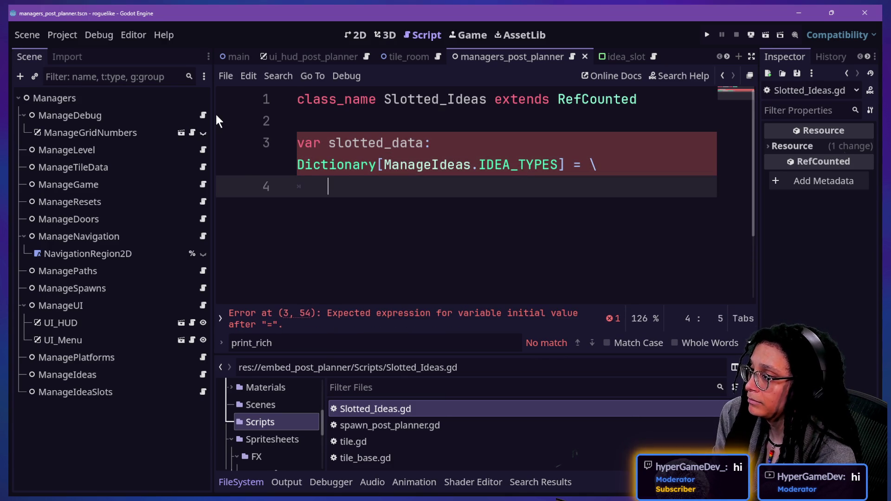
key("ctrl+shift+F11")
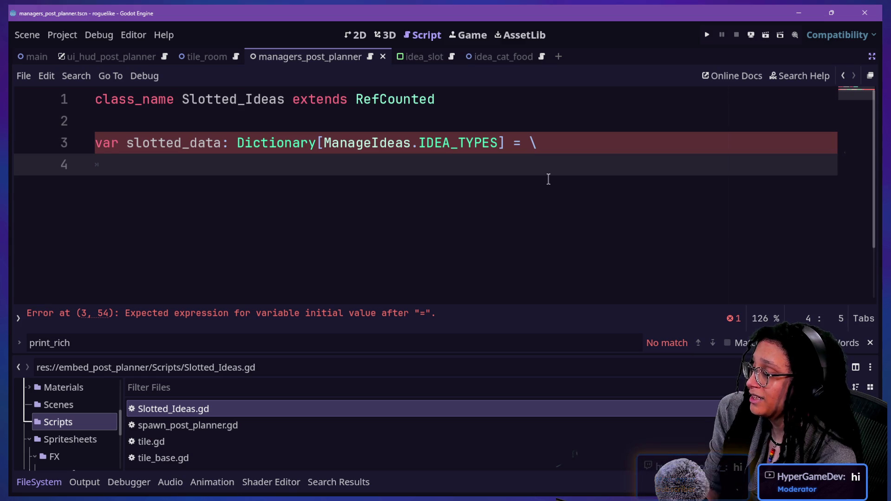
type("{}")
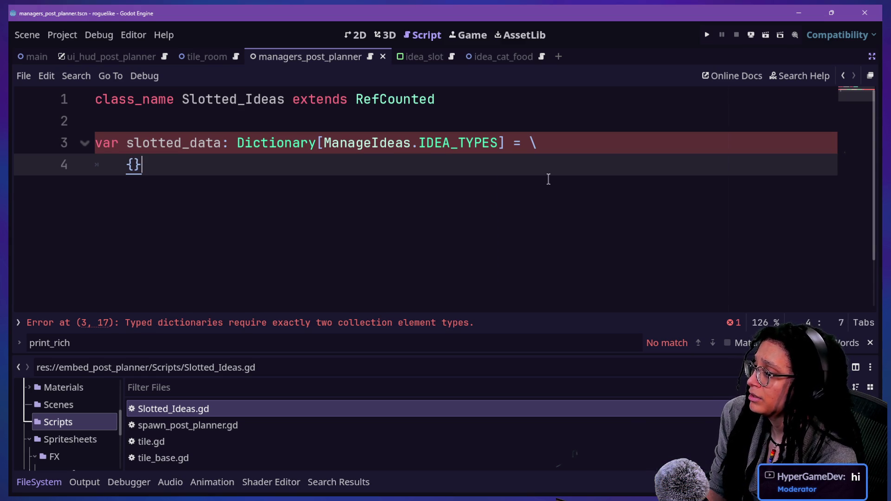
Add int as the key type, making it Dictionary[int, ManageIdeas.IDEA_TYPES].
key("Left")
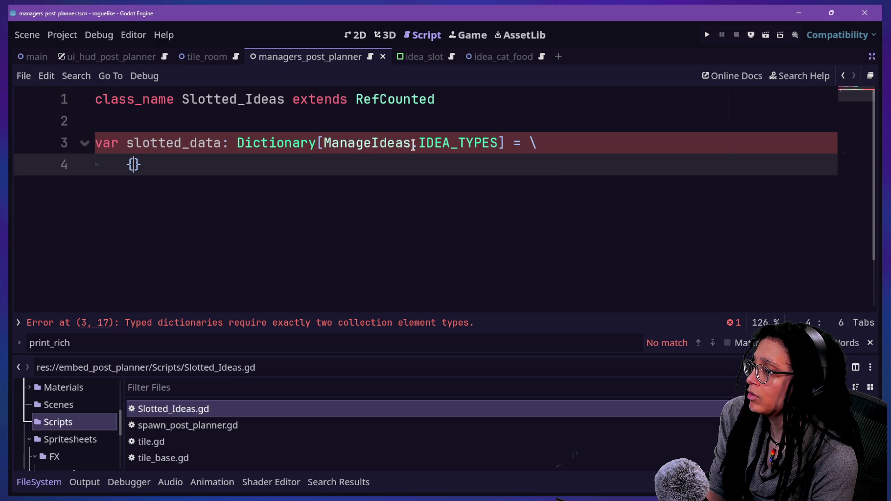
left_click(322, 143)
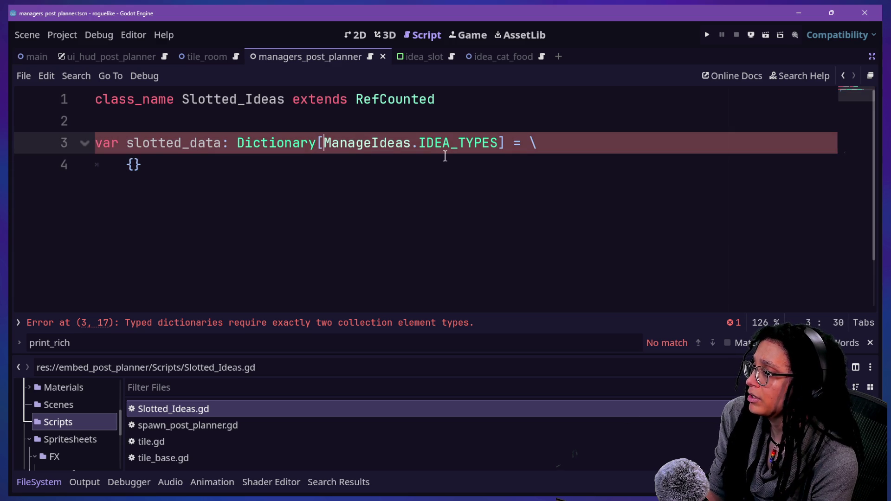
type("int,")
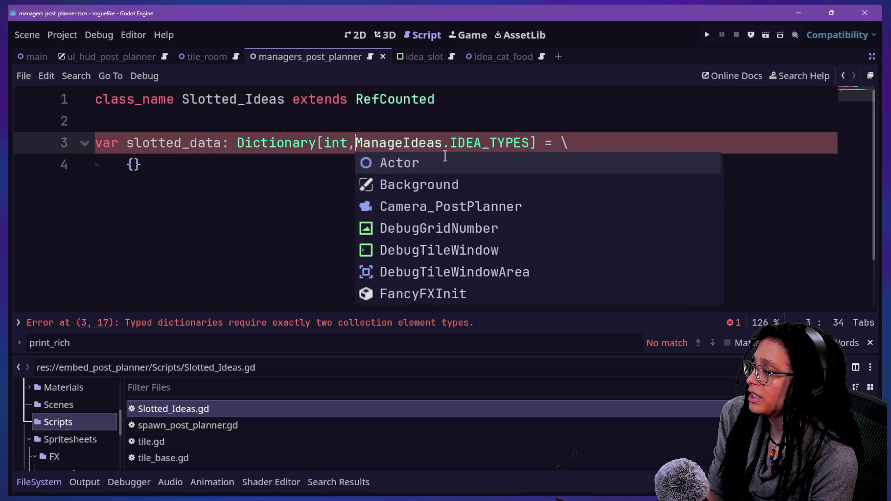
left_click(323, 142)
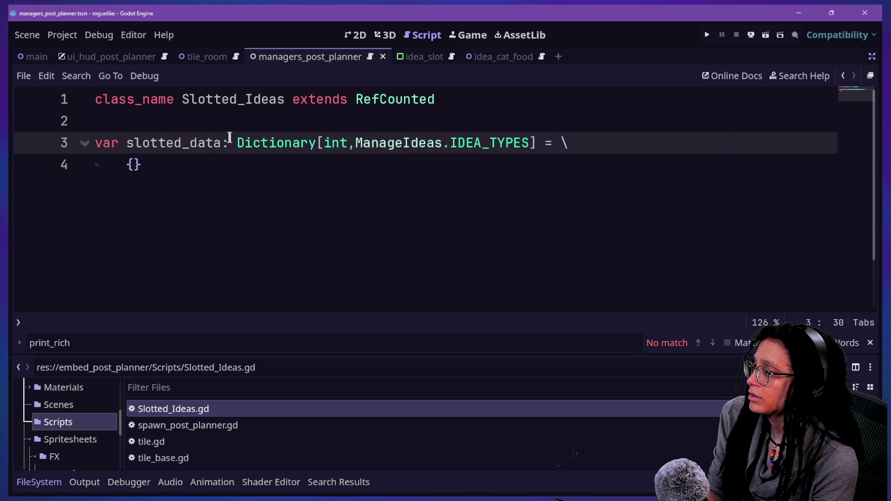
left_click_drag(324, 144, 354, 144)
left_click(340, 179)
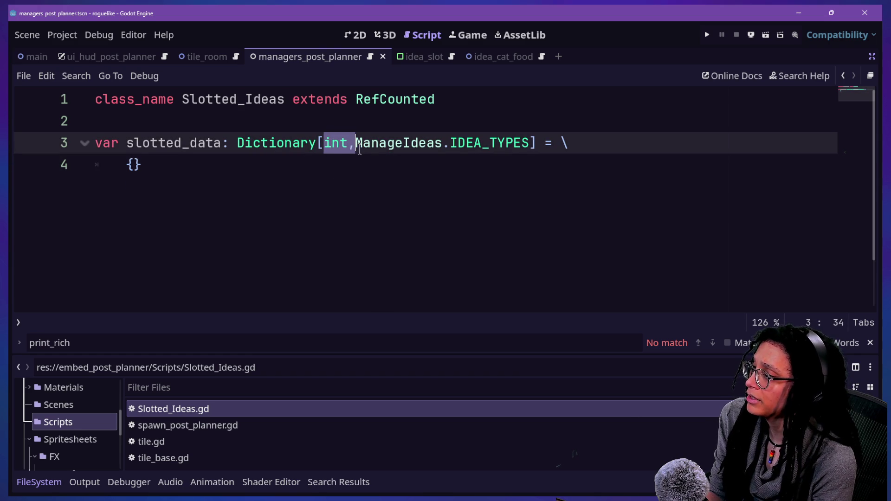
key("BackSpace")
key("ctrl+z")
left_click(383, 195)
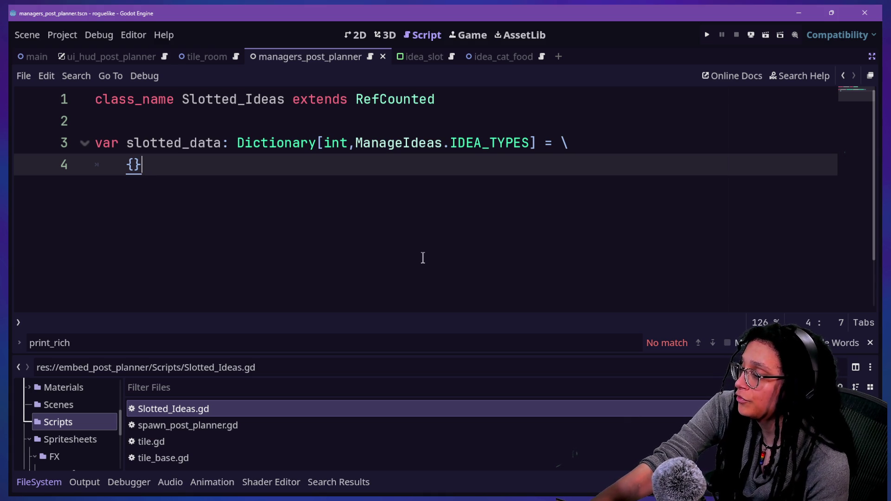
Save the script and add a leading underscore to make the dictionary _slotted_data.
key("ctrl+s")
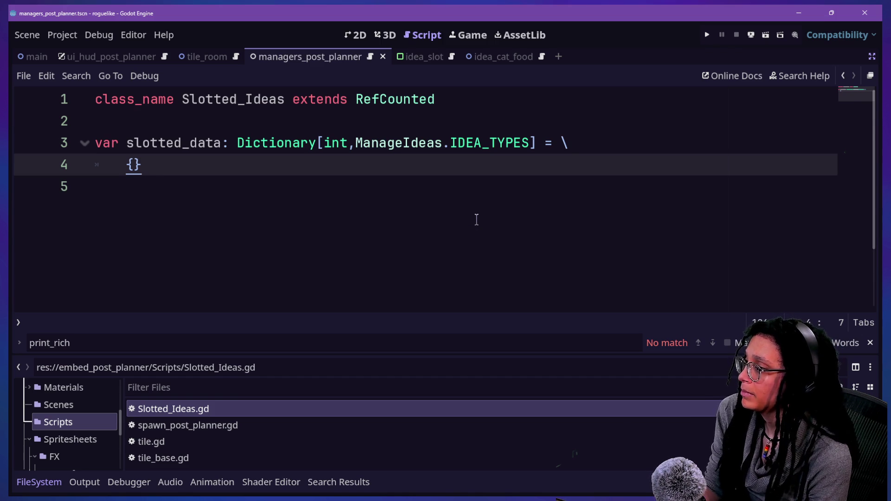
key("Return")
key("Return")
type("func")
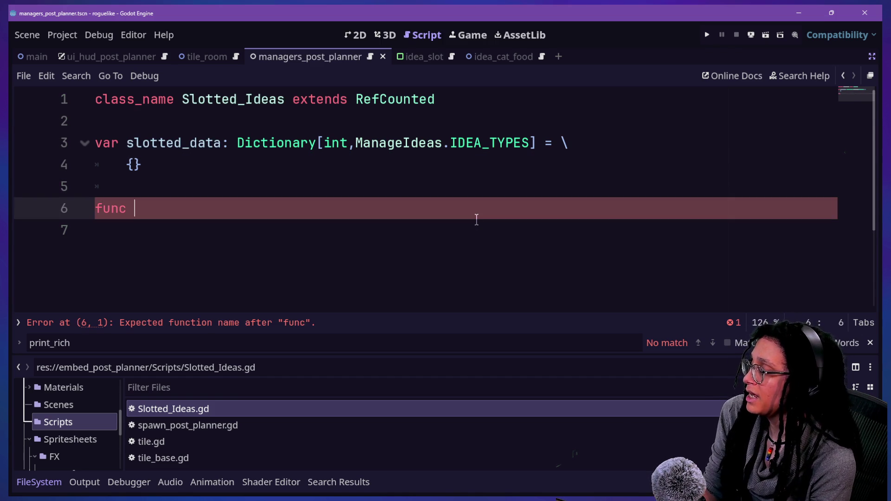
left_click(130, 143)
type("+_")
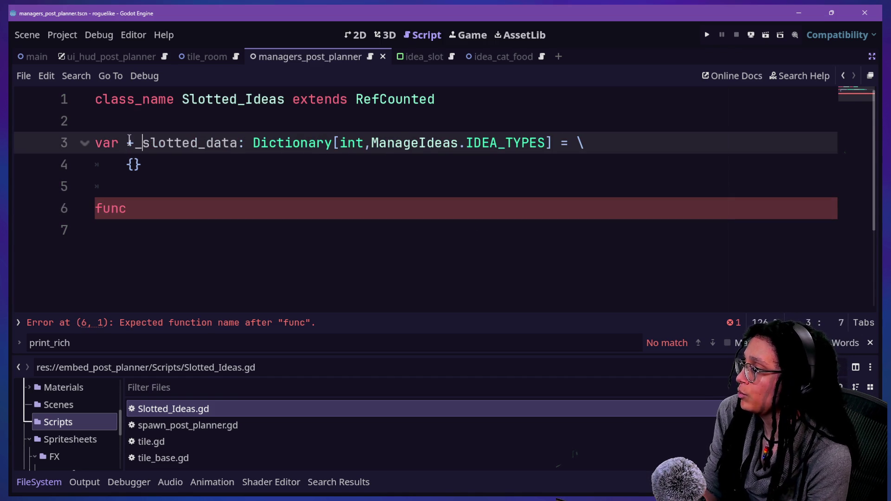
key("BackSpace")
key("BackSpace")
type("_")
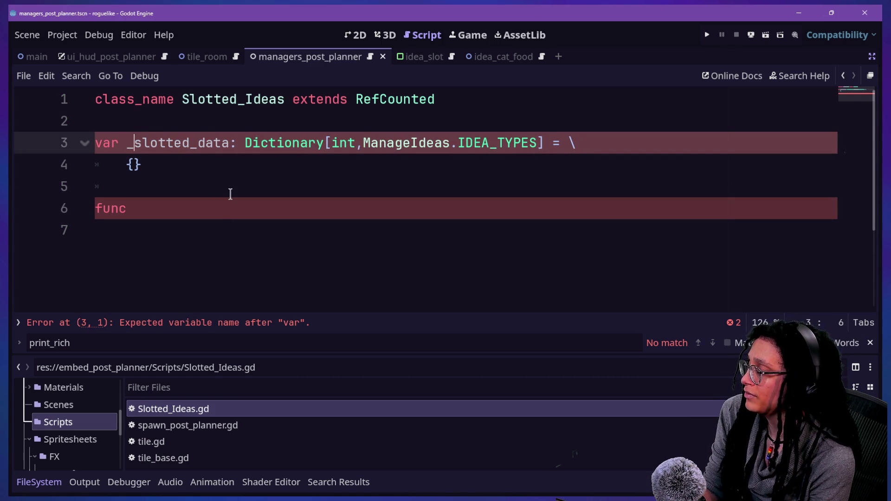
Start a static function named add_idea and rename the dictionary to _slotted_idea.
left_click(216, 222)
left_click(220, 211)
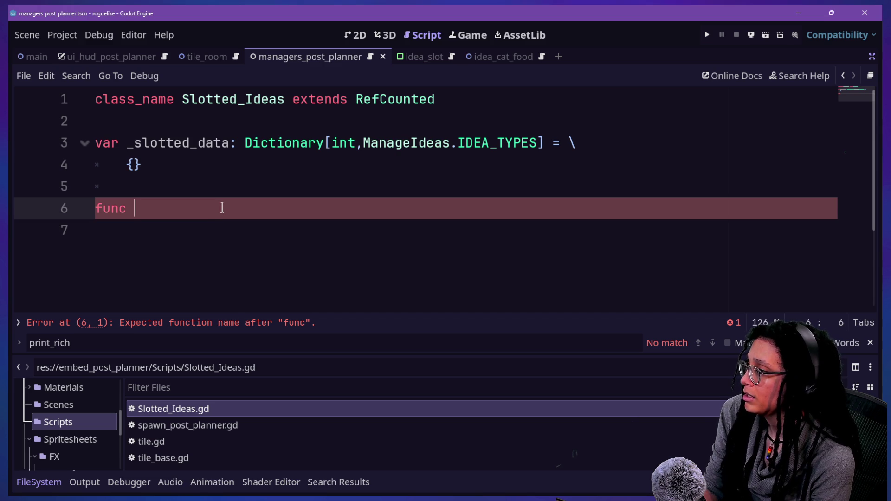
key("BackSpace")
key("BackSpace")
key("BackSpace")
type("static func")
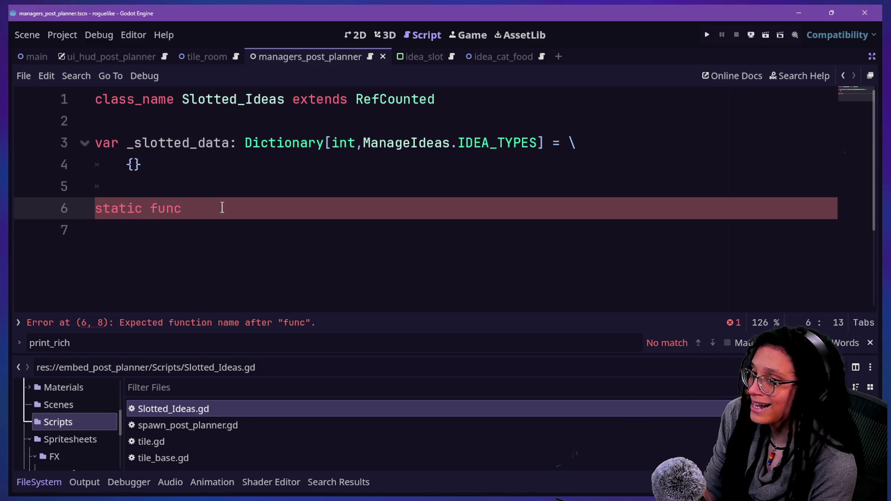
scroll(222, 208, "up", 2, "ctrl")
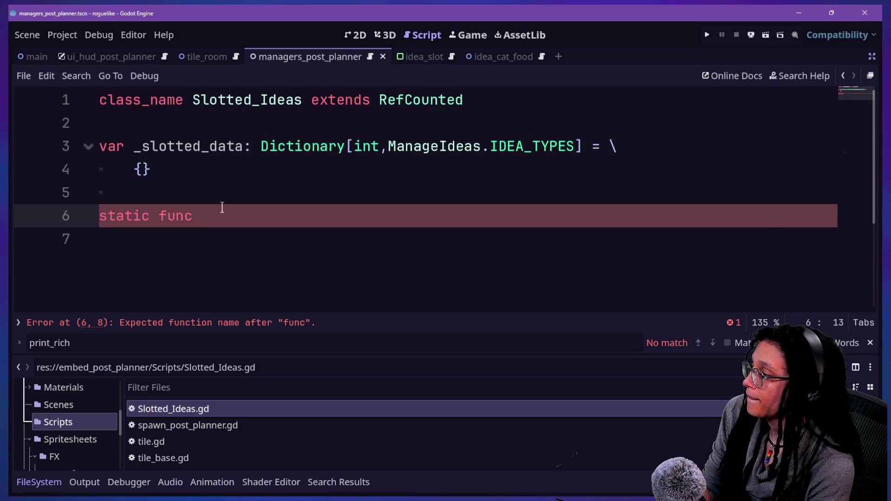
type("add_")
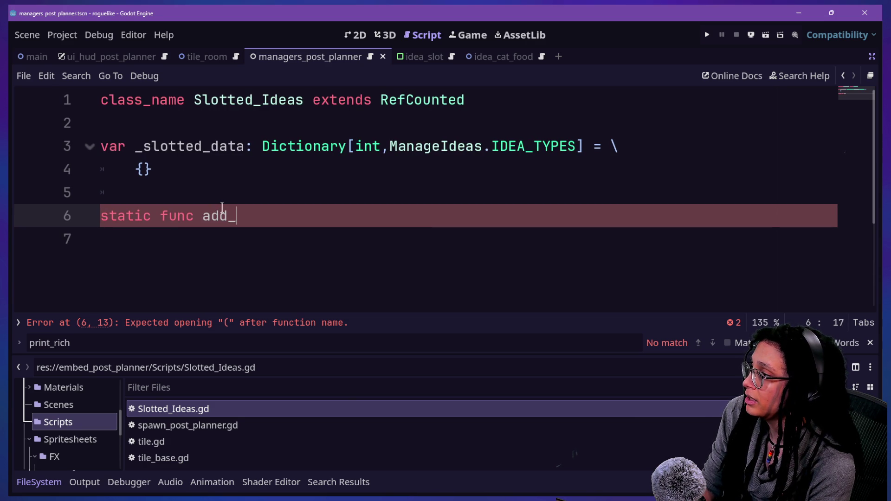
type("idea")
left_click_drag(211, 146, 244, 146)
type("idea")
Rename the function from add_idea_to_slot to log_idea_in_slot.
left_click(316, 231)
left_click(321, 218)
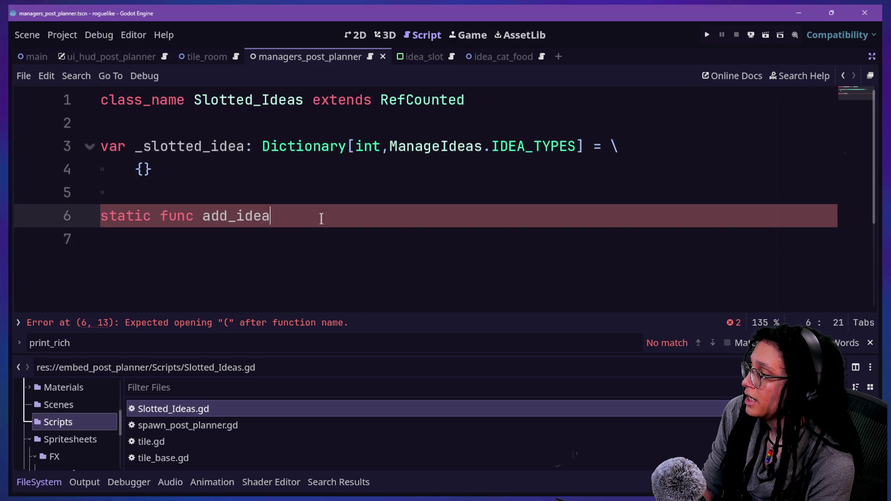
type("_to")
type("_slpt")
key("BackSpace")
key("BackSpace")
type("ot")
left_click(230, 218)
key("BackSpace")
key("BackSpace")
key("BackSpace")
type("log")
left_click(302, 226)
key("BackSpace")
key("BackSpace")
type("in")
left_click(349, 218)
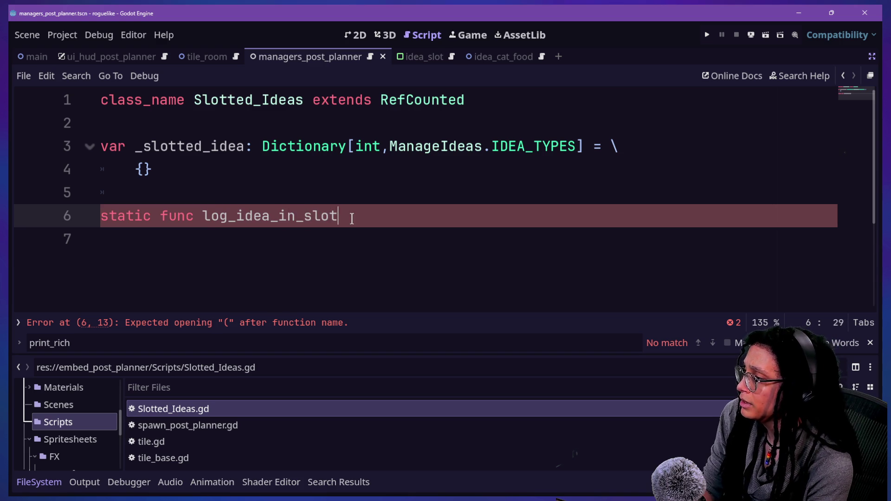
Write the log_idea_in_slot header returning void, with a pass placeholder body.
type("(")
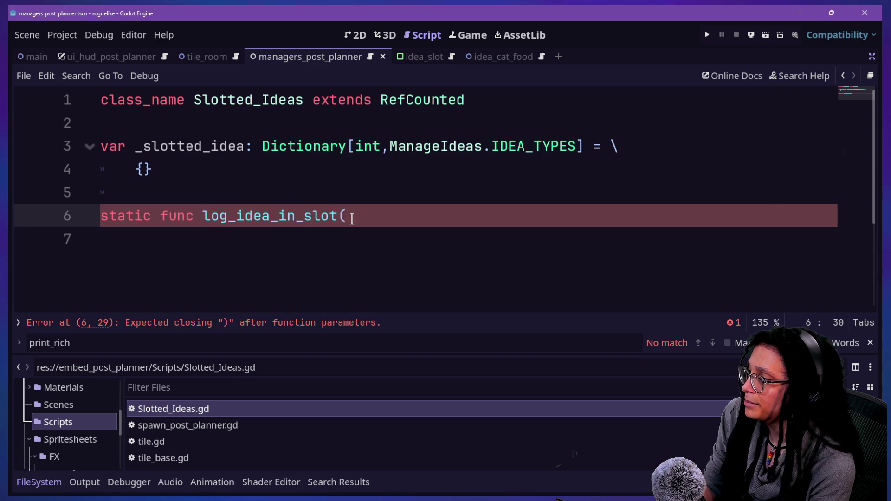
type("M")
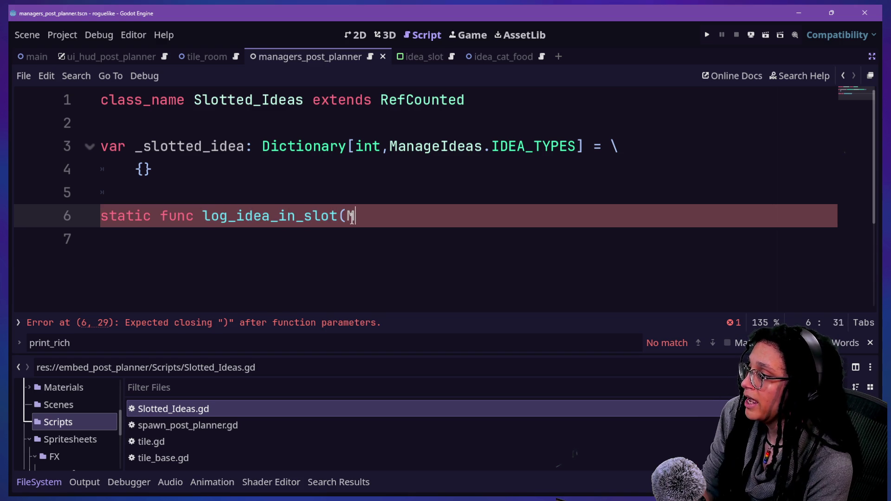
type("anageIdeas.I")
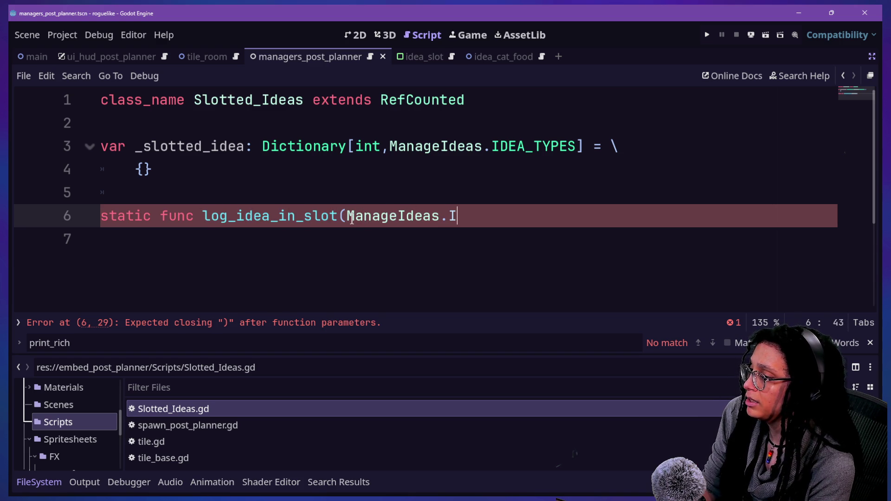
type("DEA_TYPES) -> void:")
key("Return")
type("_sl")
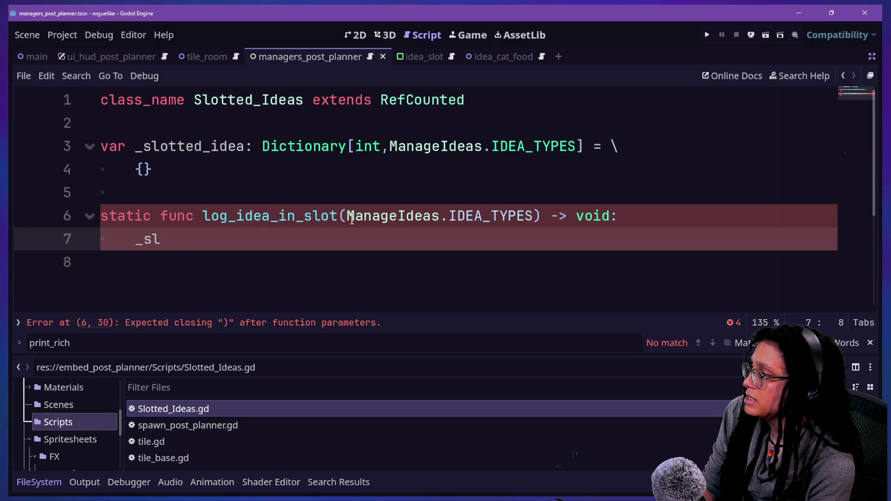
type("otted")
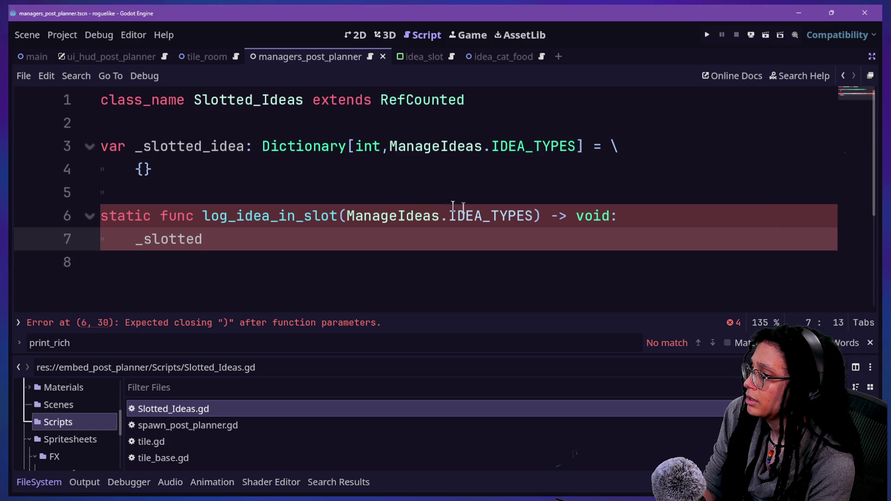
left_click(346, 217)
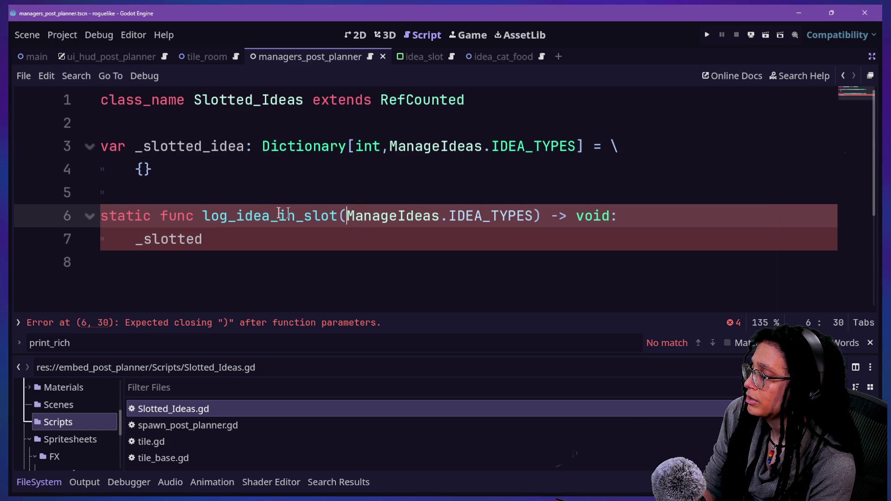
left_click(690, 235)
left_click(684, 225)
key("BackSpace")
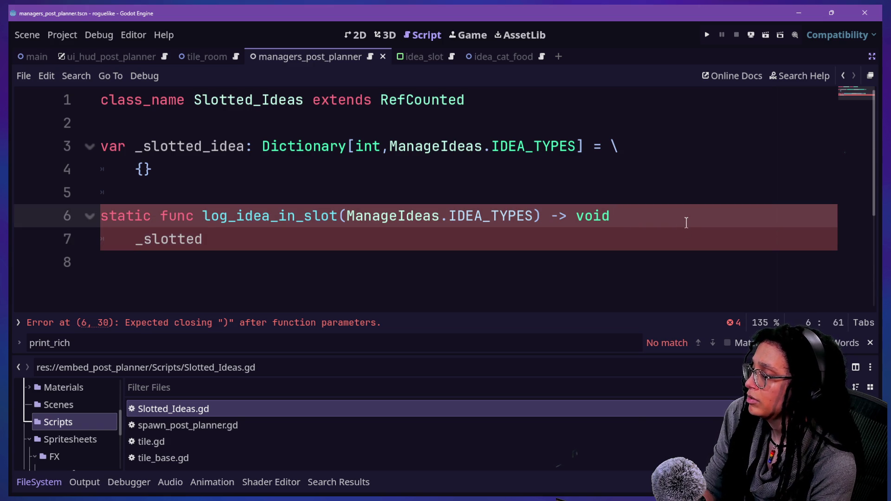
type(":")
left_click_drag(549, 239, 501, 214)
key("BackSpace")
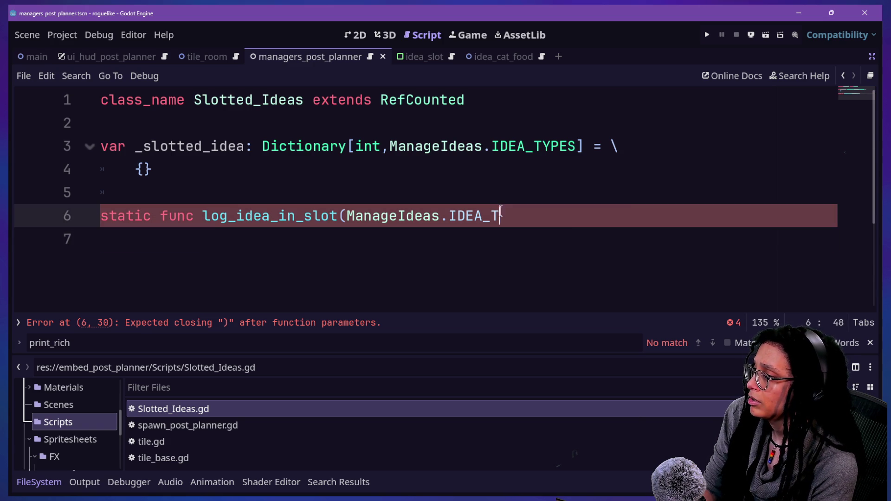
key("BackSpace")
key("BackSpace")
key("BackSpace")
key("BackSpace")
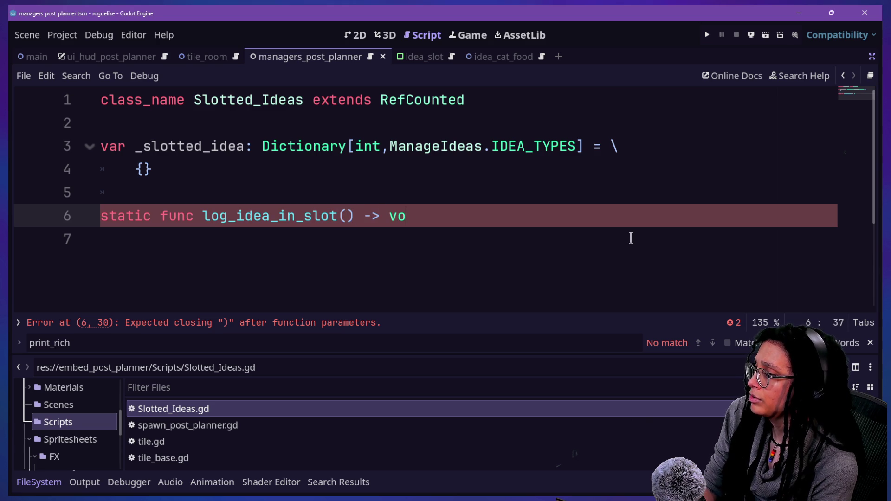
type("id:")
key("Return")
type("pass")
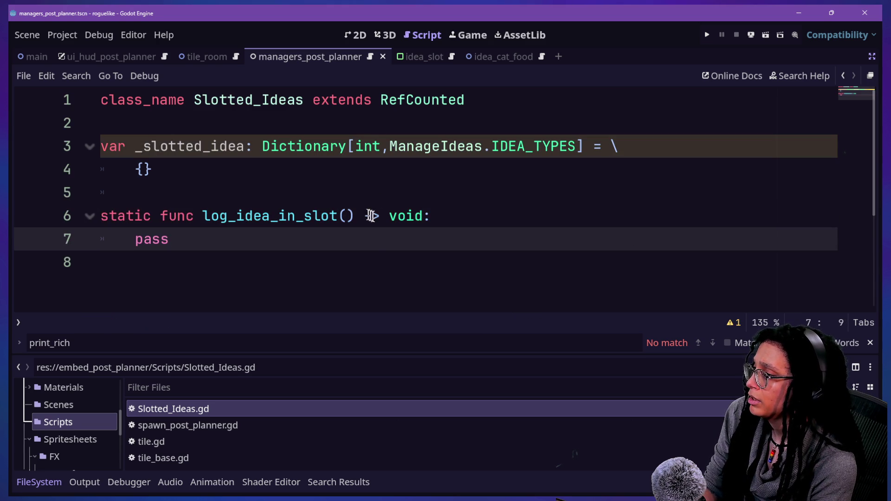
Clear the parameter list after an abandoned ManageIdeas type entry.
left_click(366, 215)
left_click(339, 215)
key("Right")
type("ManageIdeas")
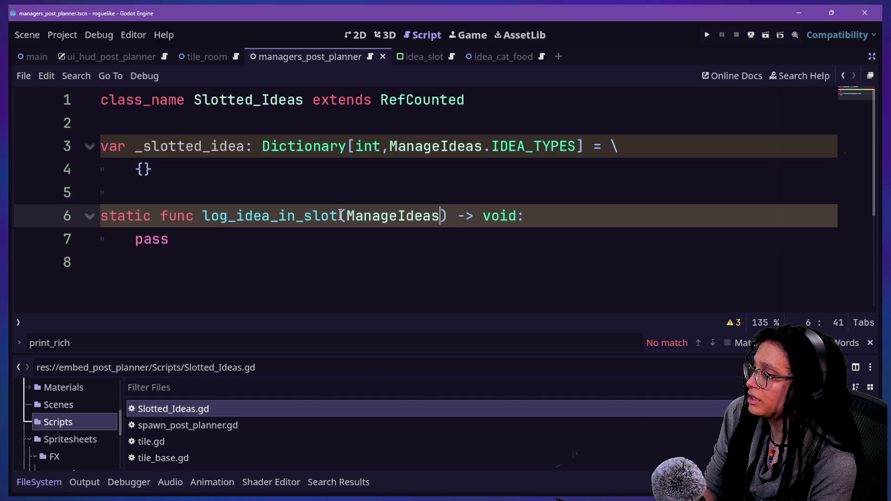
type(".ID")
key("BackSpace")
key("BackSpace")
key("BackSpace")
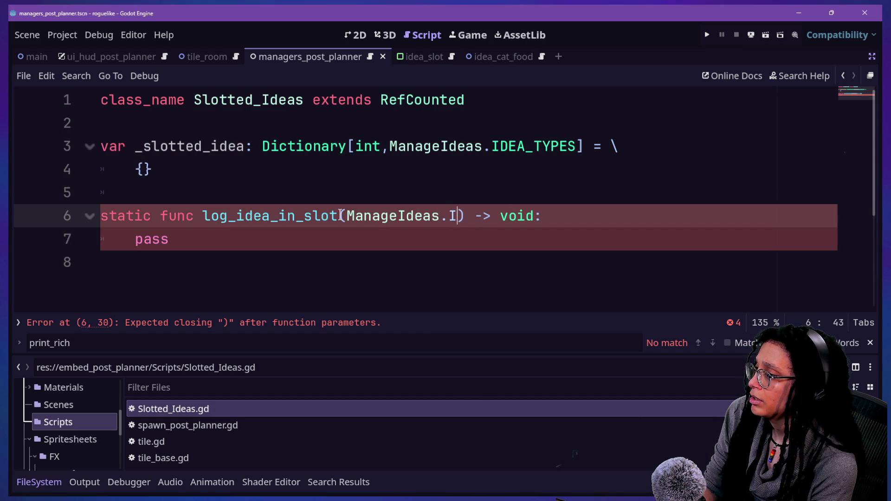
key("BackSpace")
key("BackSpace")
key("BackSpace")
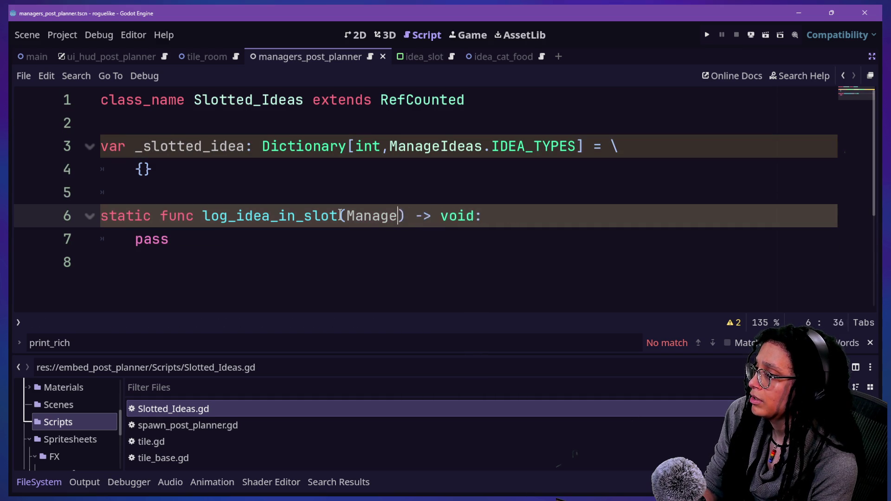
type("g")
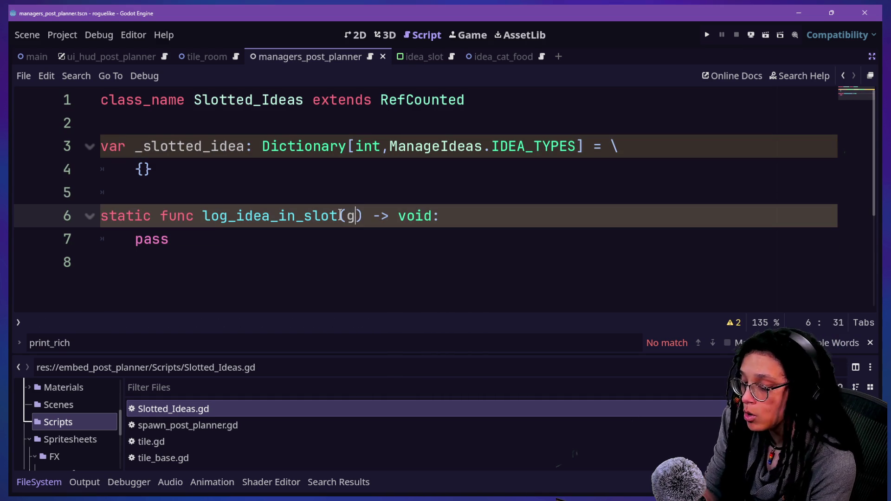
type("r")
key("BackSpace")
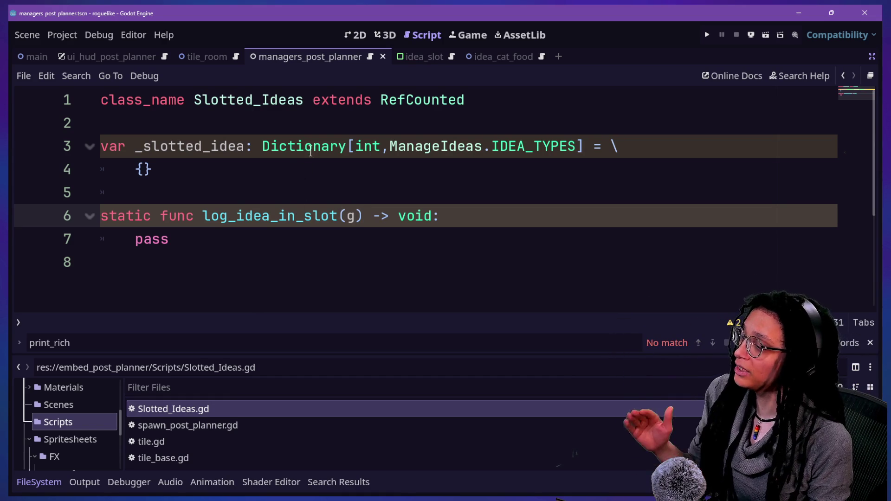
Review the dictionary declaration's key and value types and its Dictionary documentation.
left_click(330, 148)
left_click_drag(260, 148, 440, 148)
left_click(327, 153)
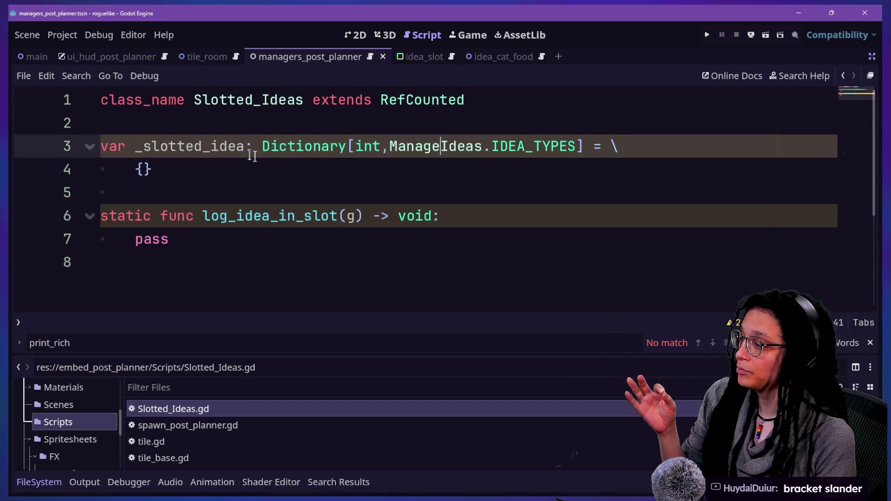
left_click_drag(253, 145, 473, 171)
left_click(354, 146)
left_click(394, 145)
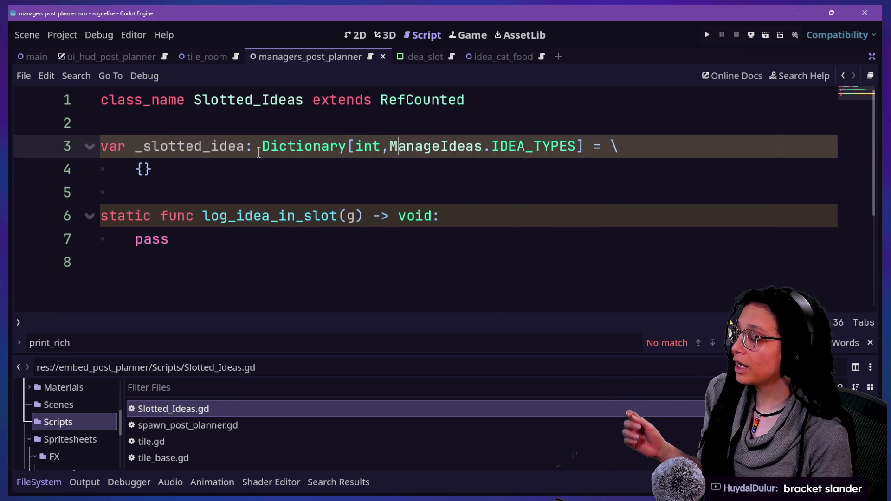
mouse_move(258, 154)
left_click(279, 101)
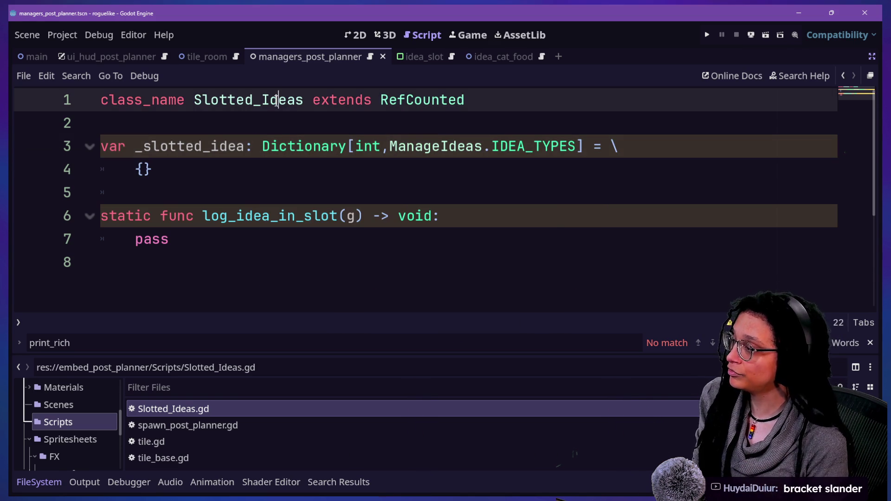
left_click_drag(345, 150, 575, 163)
left_click(575, 162)
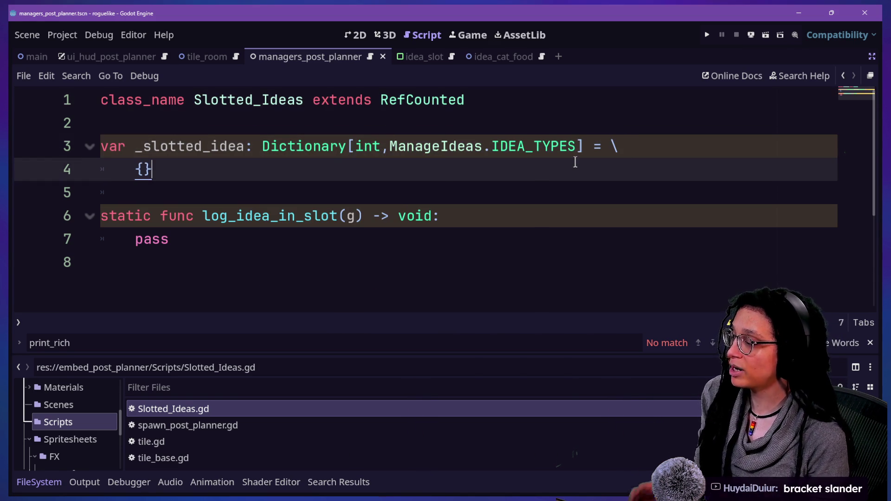
Give log_idea_in_slot the parameter idea_to_slot: ManageIdeas.IDEA_TYPES.
left_click(392, 150)
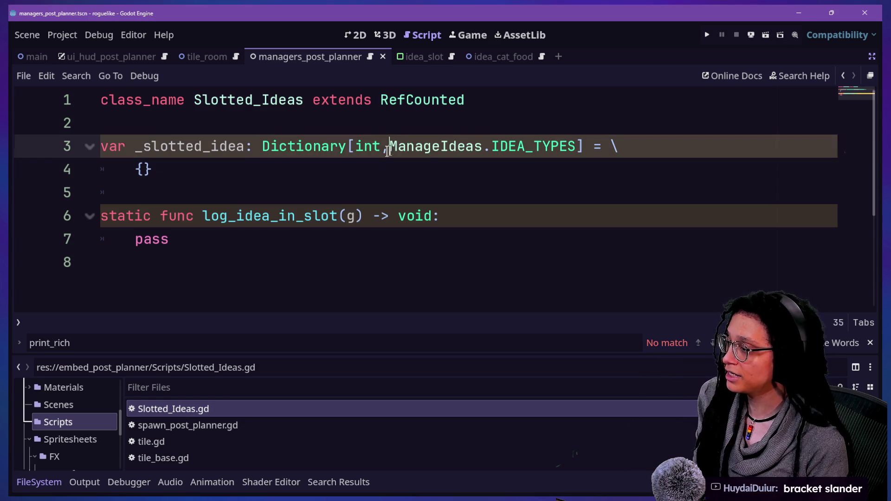
left_click(348, 216)
key("BackSpace")
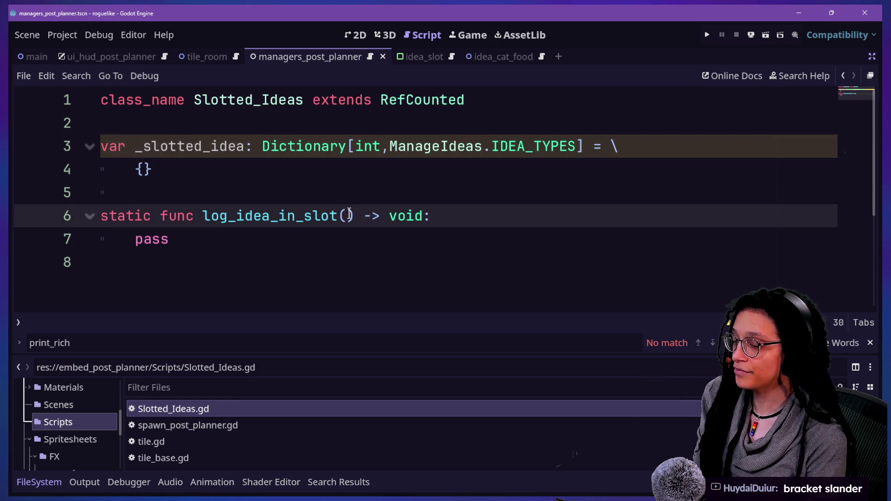
type("Mana")
key("BackSpace")
key("BackSpace")
key("BackSpace")
type("k")
key("BackSpace")
type("idea_to_slot: ManageIdeas_")
key("BackSpace")
type(".IDE")
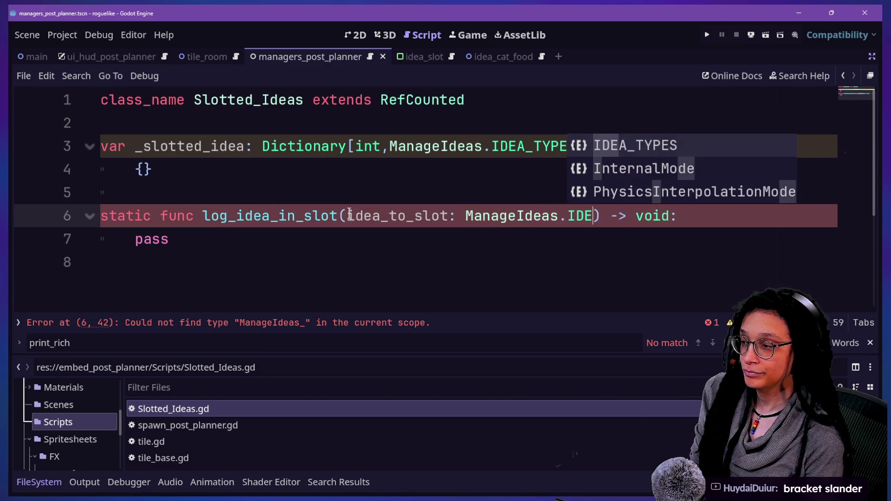
type("A_TYPES")
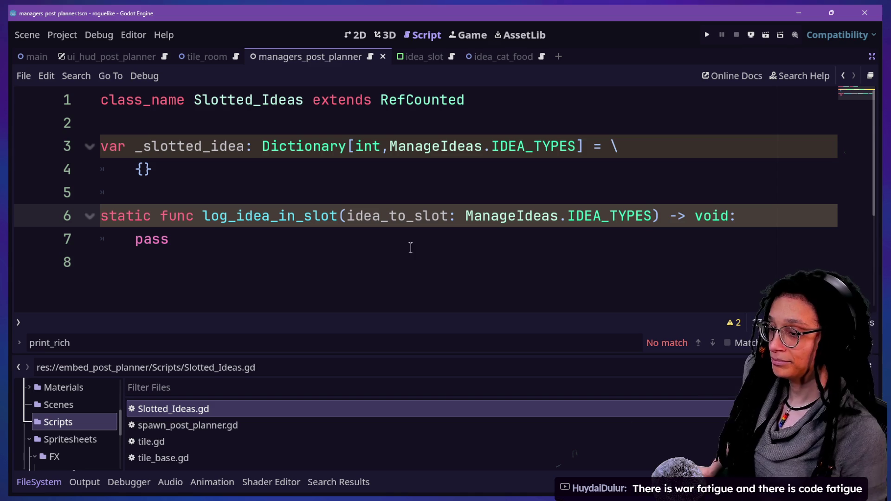
left_click(675, 247)
Replace pass with a draft _slotted_data.get_or_add call.
key("BackSpace")
key("BackSpace")
key("BackSpace")
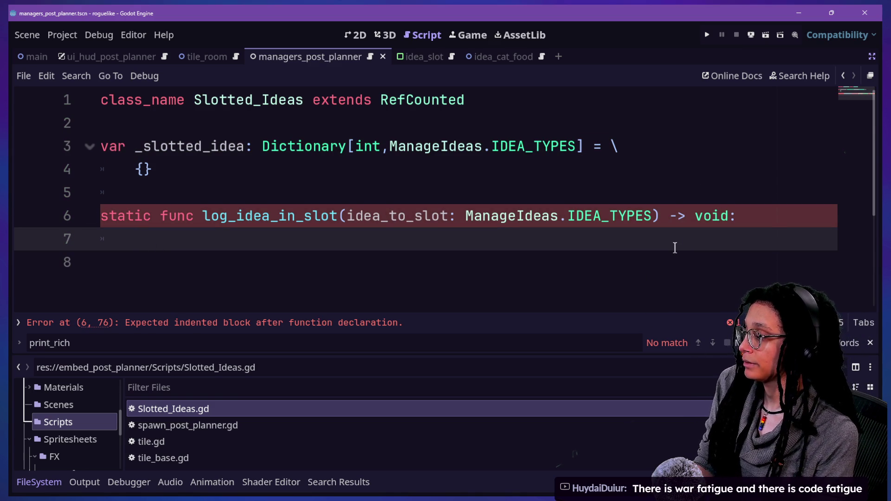
type("_")
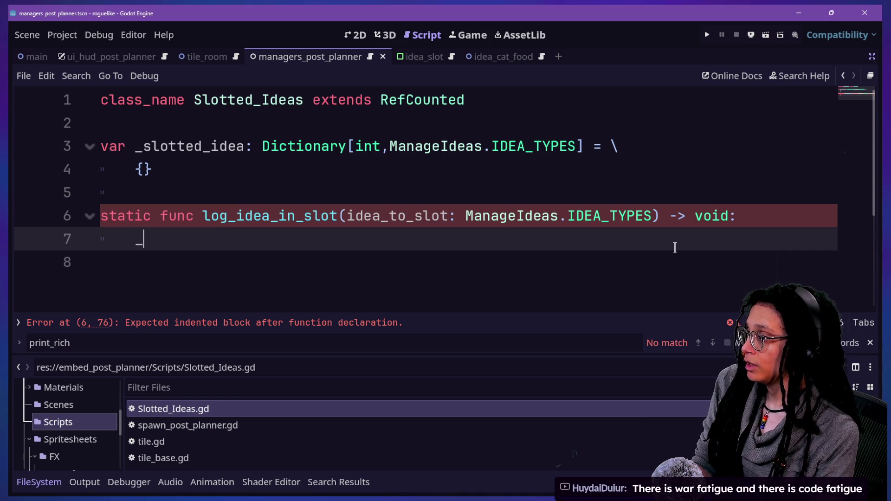
type("slot")
key("Return")
key("BackSpace")
key("BackSpace")
key("BackSpace")
key("BackSpace")
type("_slotted_data.get_o")
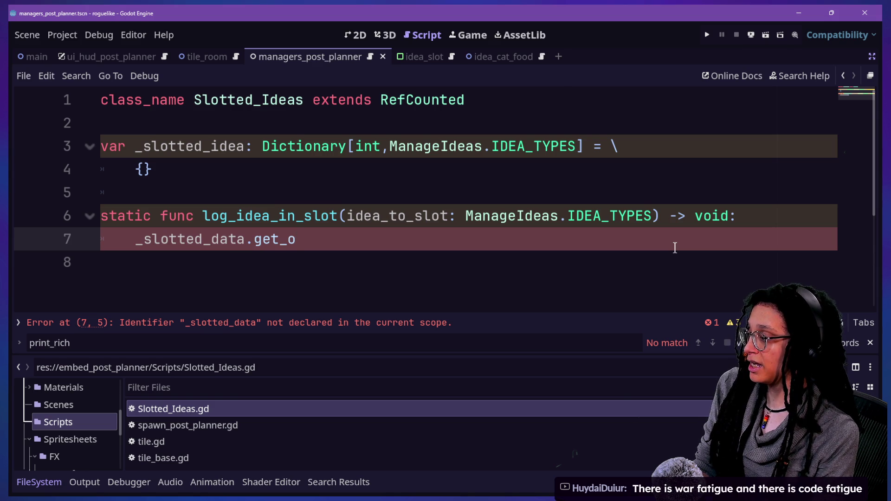
key("BackSpace")
key("BackSpace")
key("BackSpace")
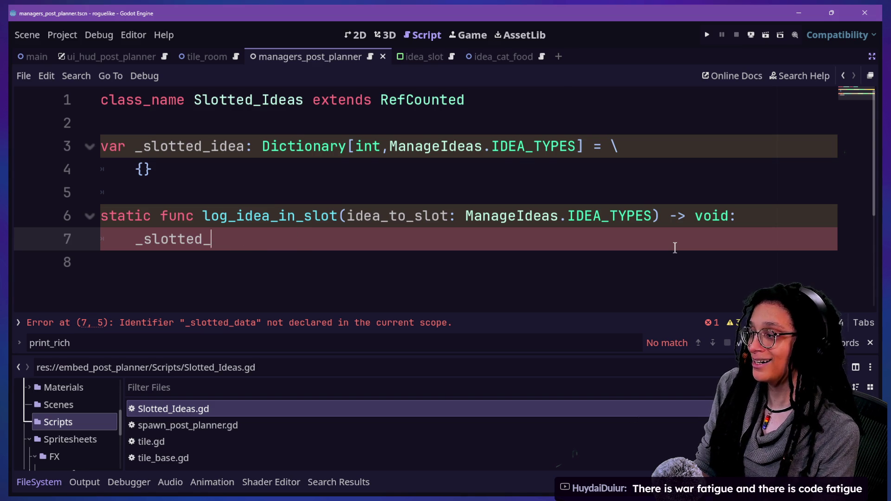
type("idea.get")
key("Down")
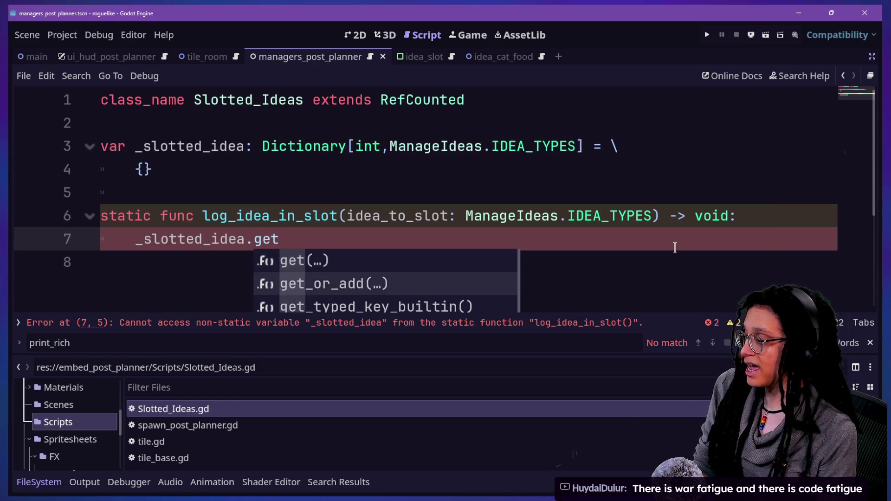
key("Return")
left_click_drag(255, 239, 338, 235)
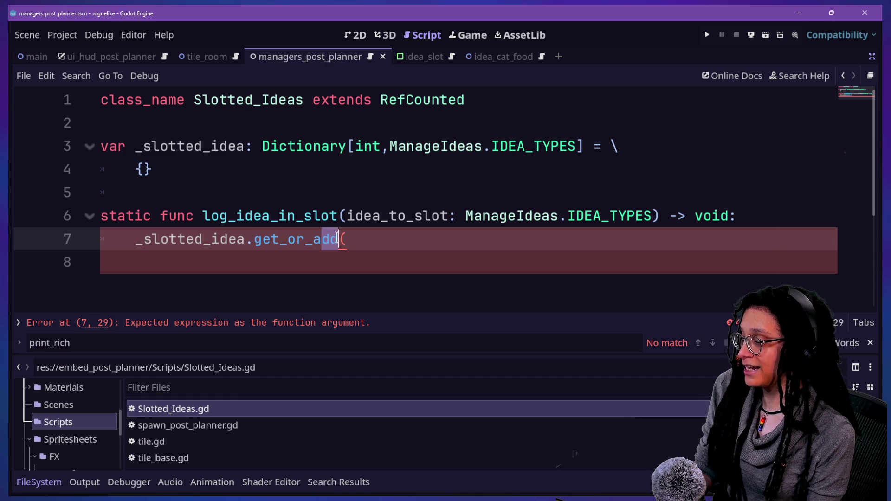
left_click(296, 239)
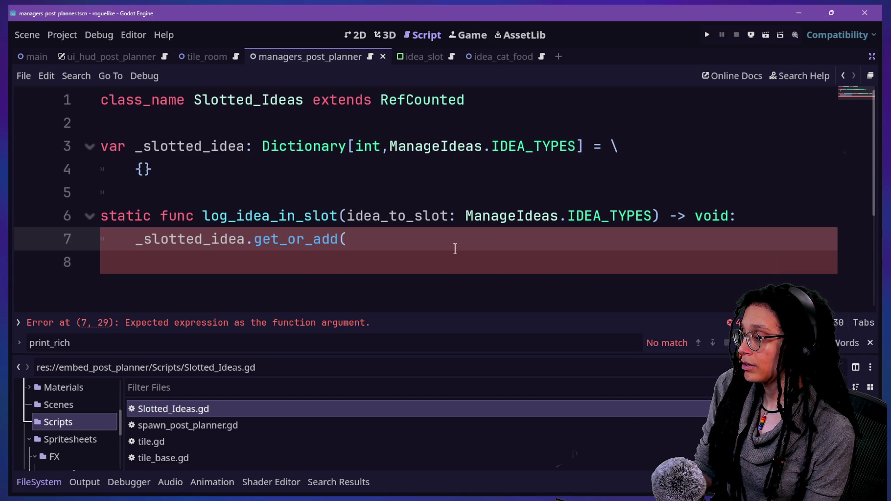
Insert a line above it declaring var how_many_already: int = _slotted_.
left_click(747, 215)
key("Return")
type("var how")
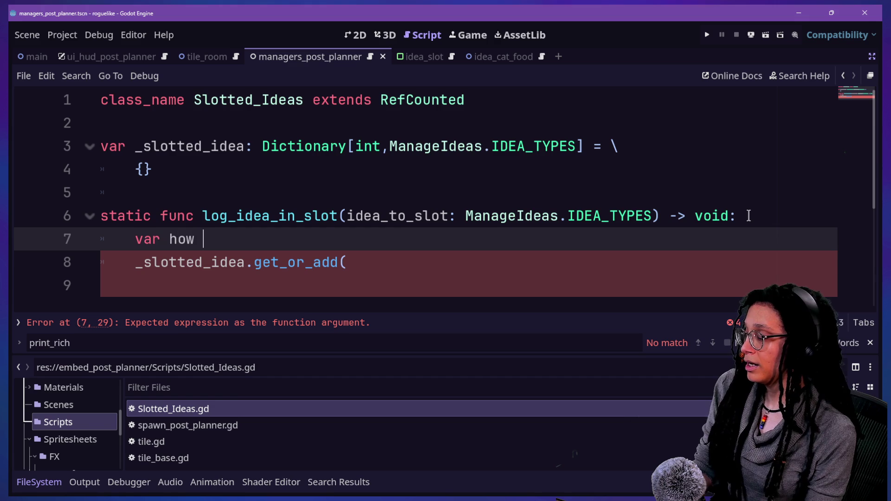
key("BackSpace")
type("_many_al")
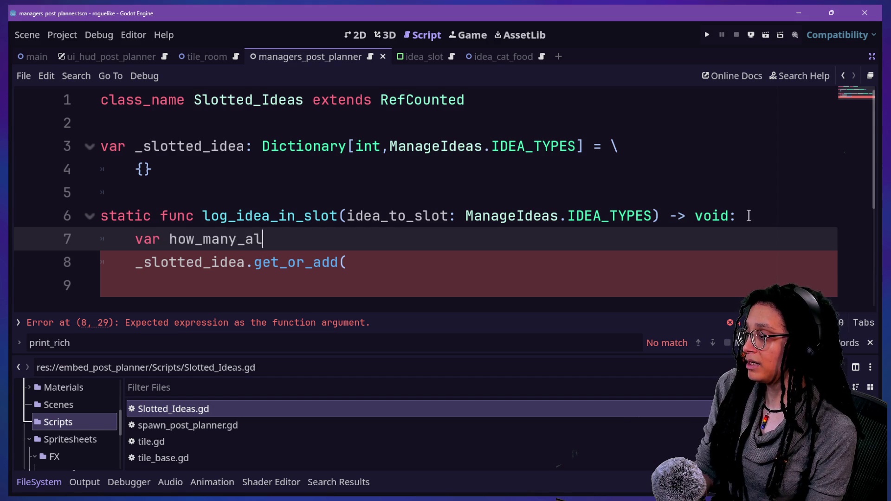
type("ready: int = ")
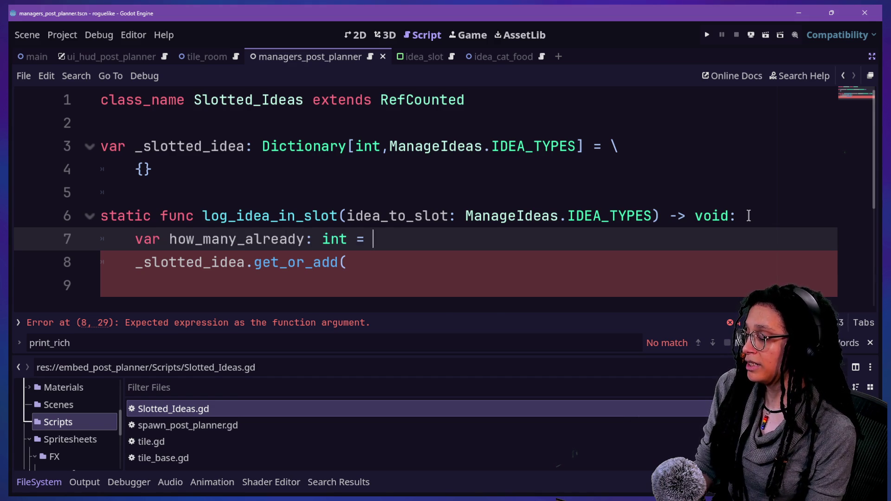
type("_sl")
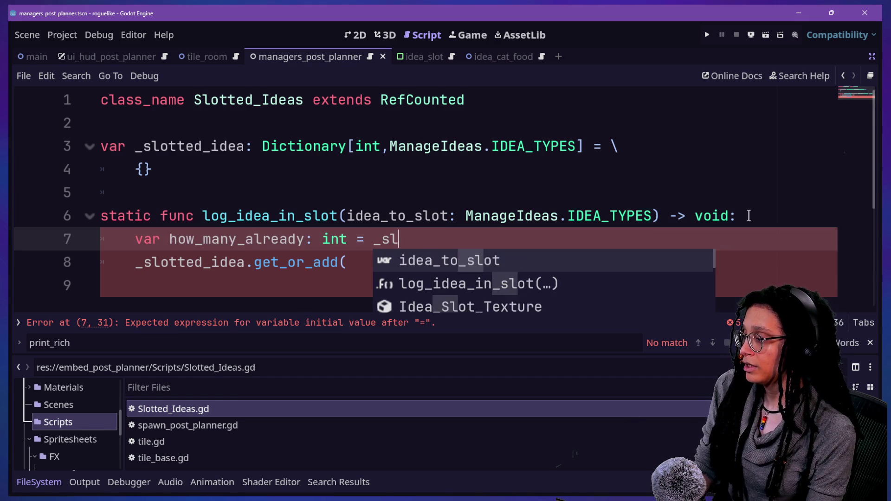
type("otted_idea")
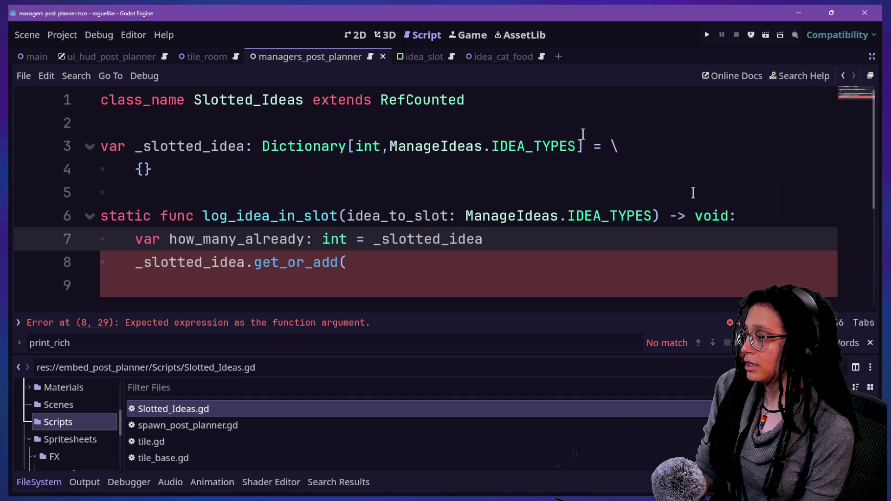
Rename the dictionary and its reference to _slotted_ideas and comment out the get_or_add line.
left_click(244, 146)
type("s")
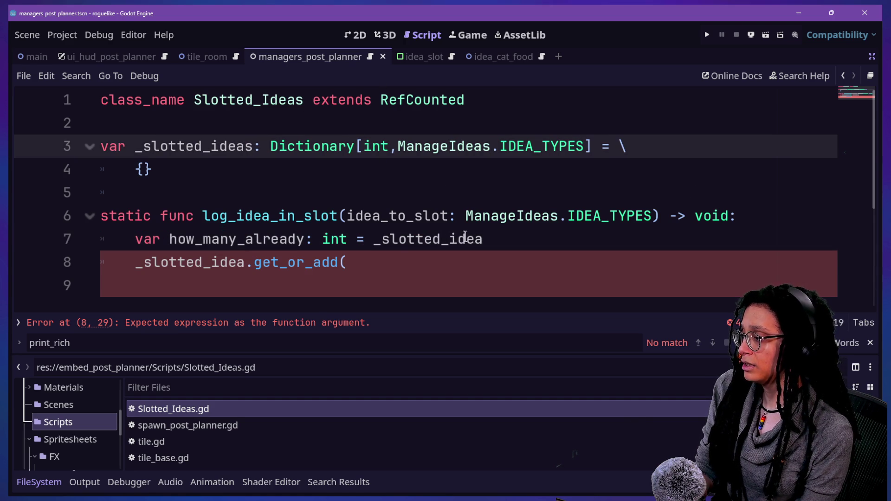
left_click(478, 239)
type("s")
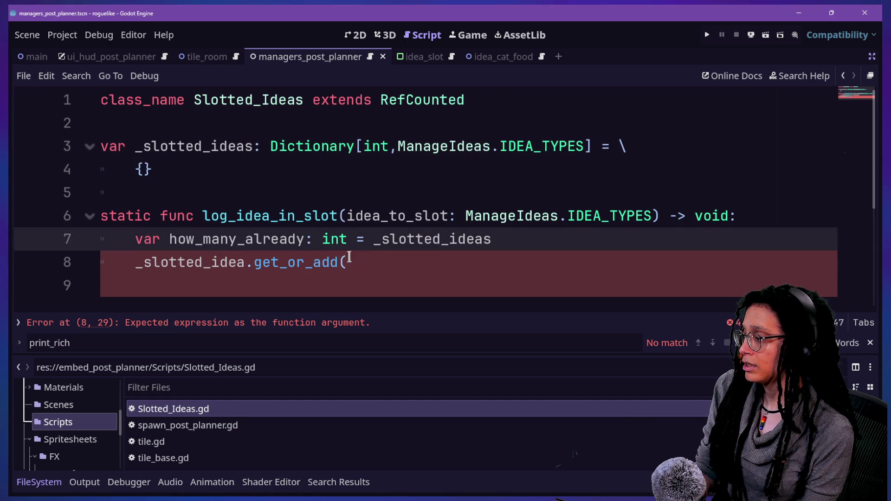
left_click(360, 262)
key("ctrl+k")
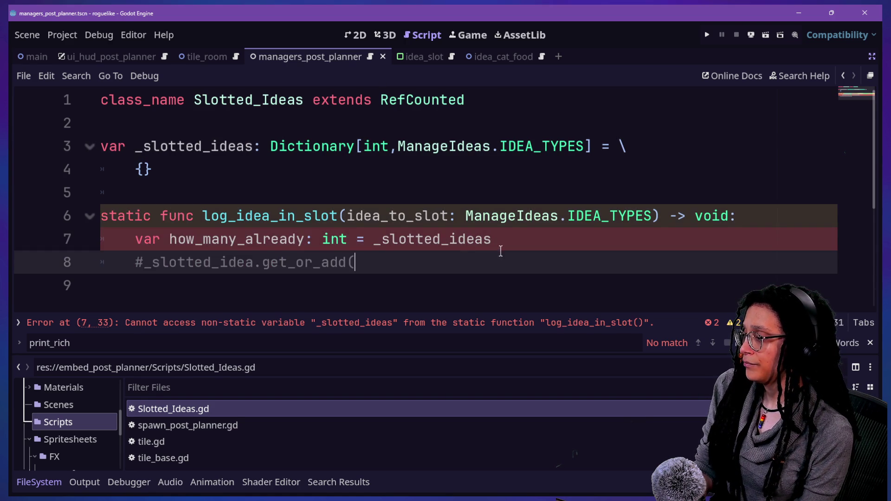
Complete how_many_already as _slotted_ideas.size().
left_click(508, 240)
type(".")
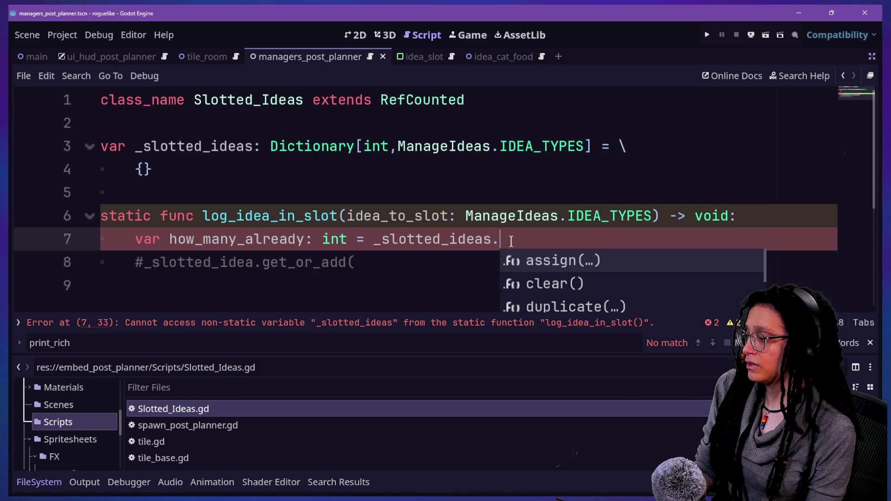
type("get_c")
key("BackSpace")
key("BackSpace")
key("BackSpace")
key("BackSpace")
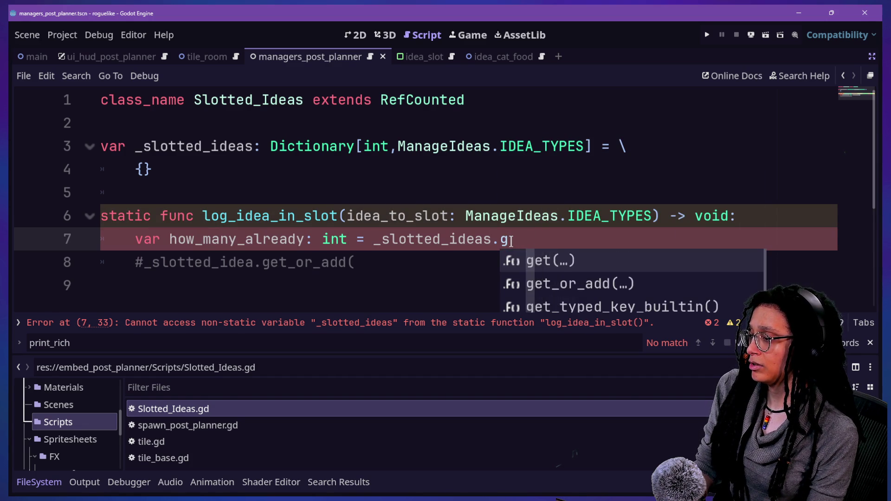
type("size()")
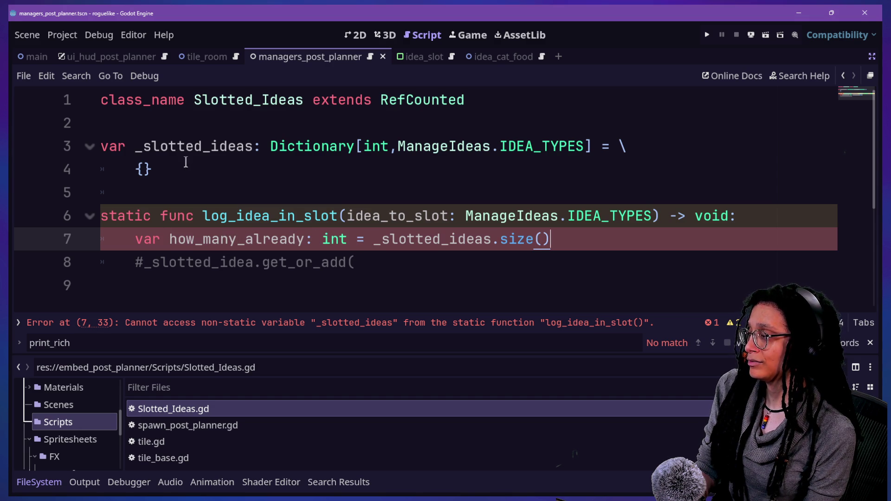
left_click(104, 146)
left_click(164, 157)
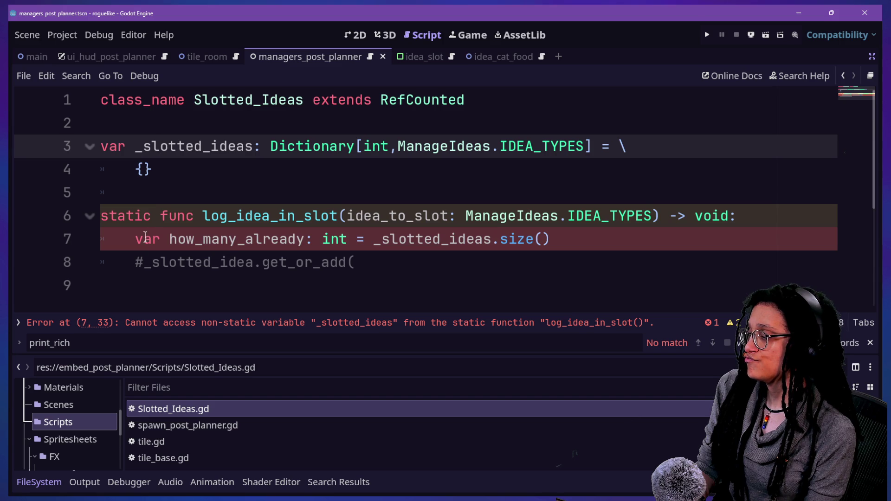
left_click_drag(128, 239, 549, 249)
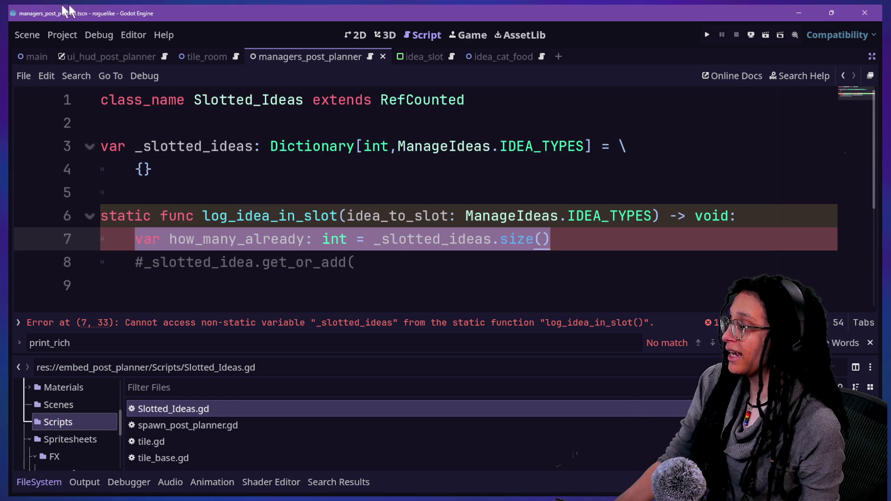
left_click(562, 99)
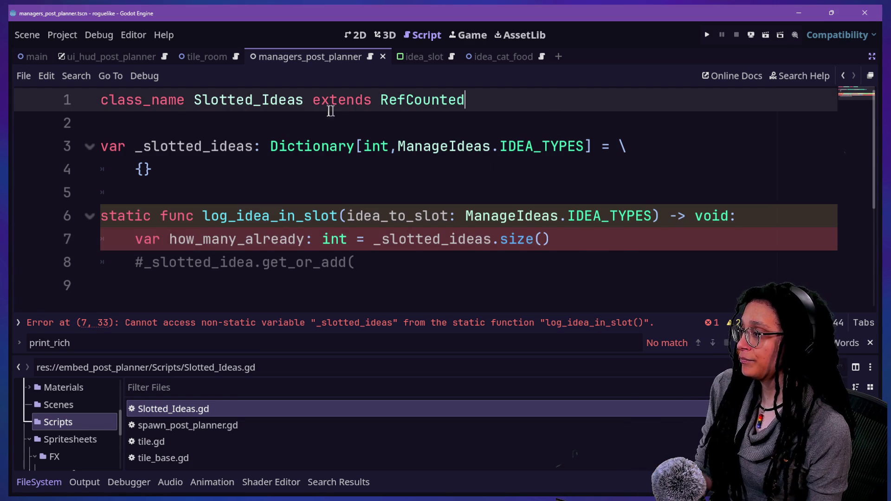
left_click(407, 103, "ctrl")
scroll(536, 227, "down", 3)
scroll(393, 189, "up", 3)
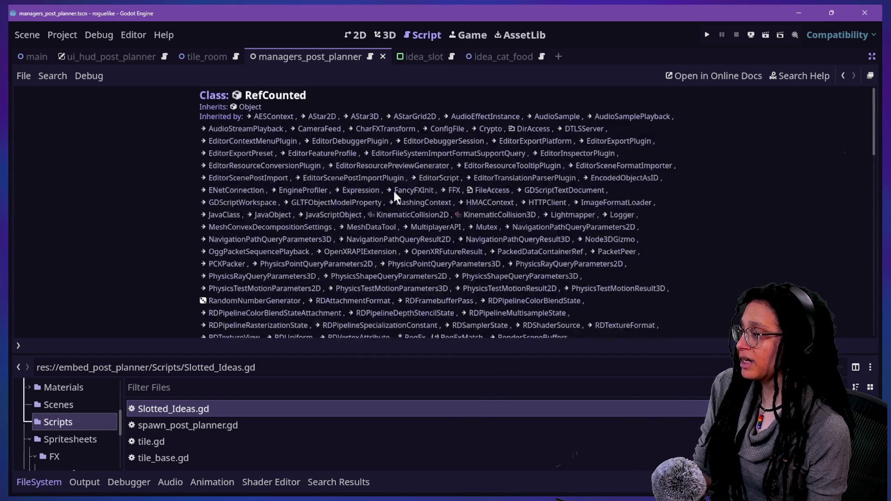
scroll(393, 190, "down", 5)
key("ctrl+f")
type("init")
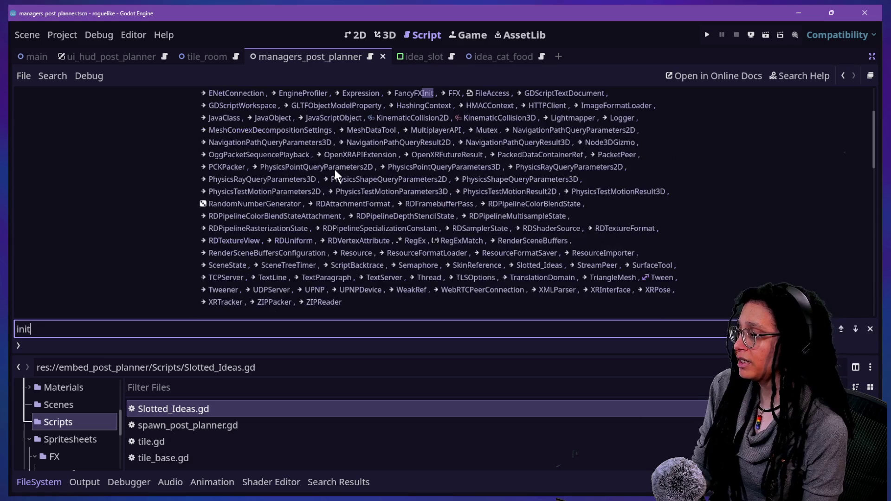
key("ctrl+a")
type("_init")
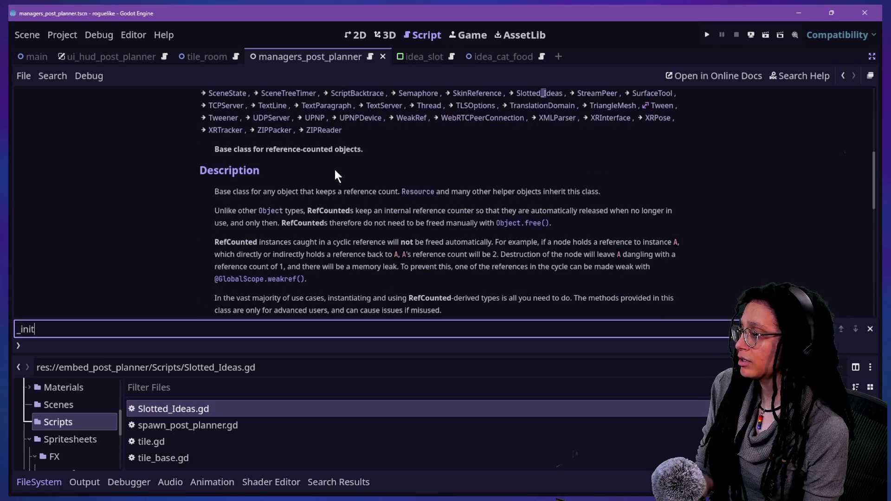
left_click(842, 77)
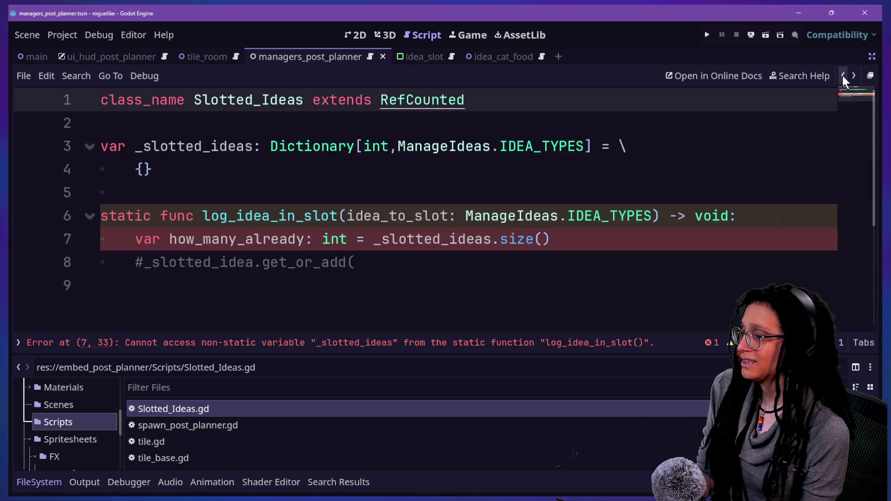
Add a blank line below the class_name declaration, discarding a partly typed func.
left_click(492, 134)
left_click(489, 95)
key("Return")
key("Return")
type("func")
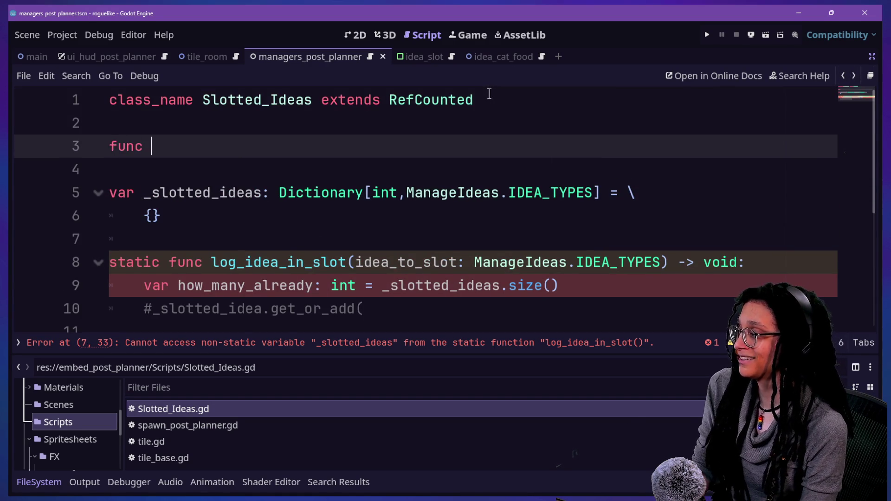
key("BackSpace")
key("BackSpace")
key("BackSpace")
Start a func _init constructor line above the static function, then trim it back.
left_click(369, 204)
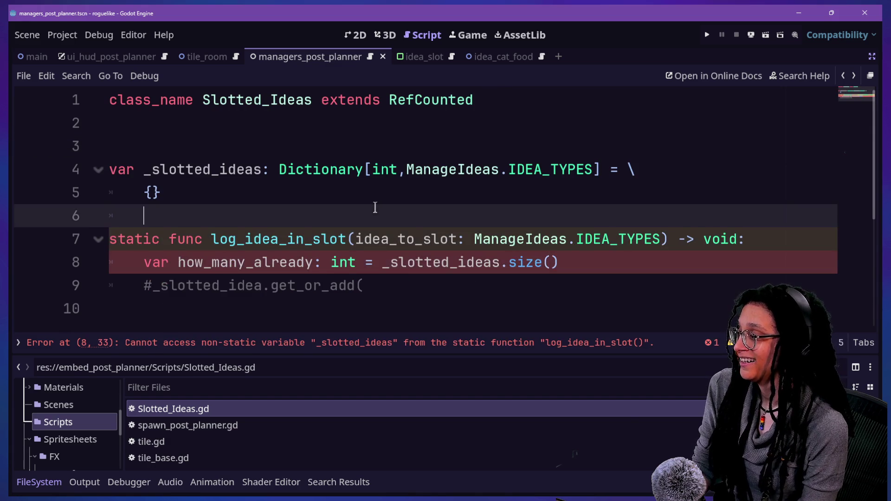
key("Return")
key("Up")
key("Return")
type("func _init")
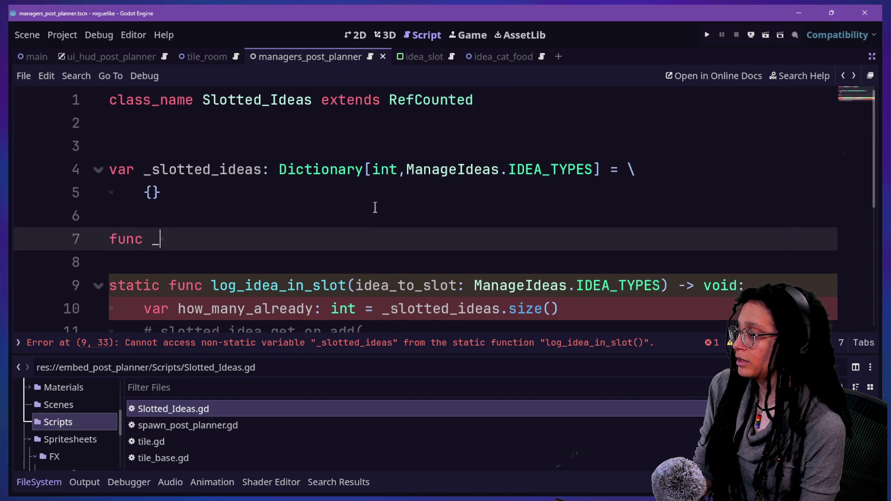
key("Return")
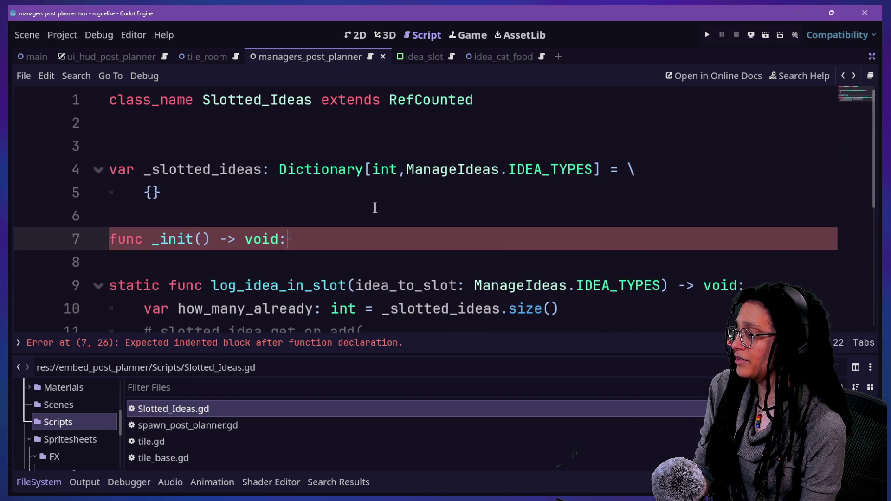
key("BackSpace")
key("BackSpace")
key("BackSpace")
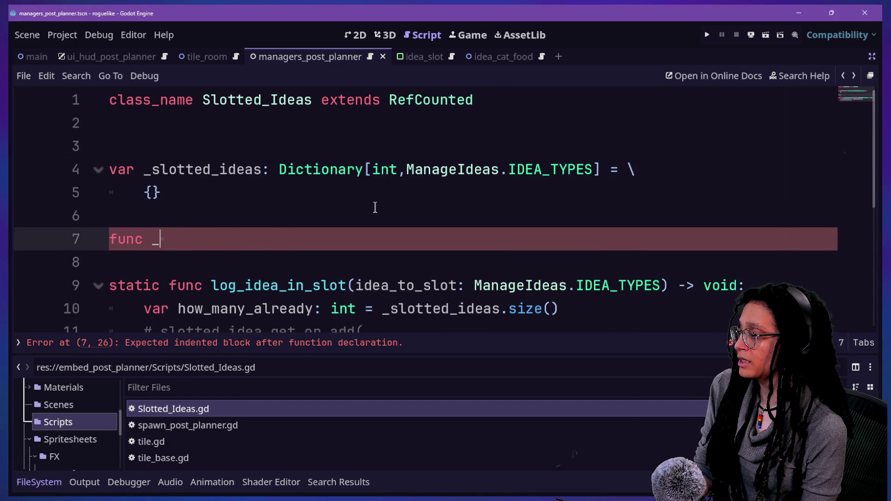
type("ready")
key("BackSpace")
key("BackSpace")
key("BackSpace")
key("BackSpace")
key("BackSpace")
key("BackSpace")
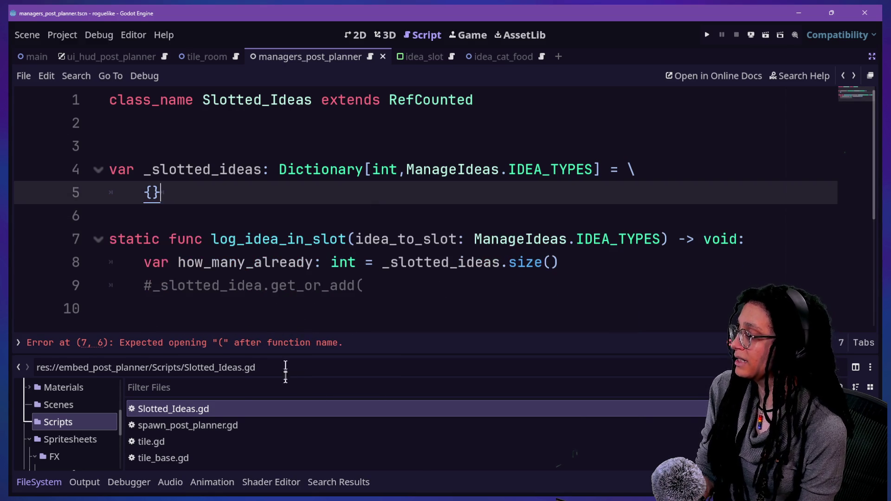
Open level_grid.gd from the Scripts folder in the script editor.
left_click(224, 429)
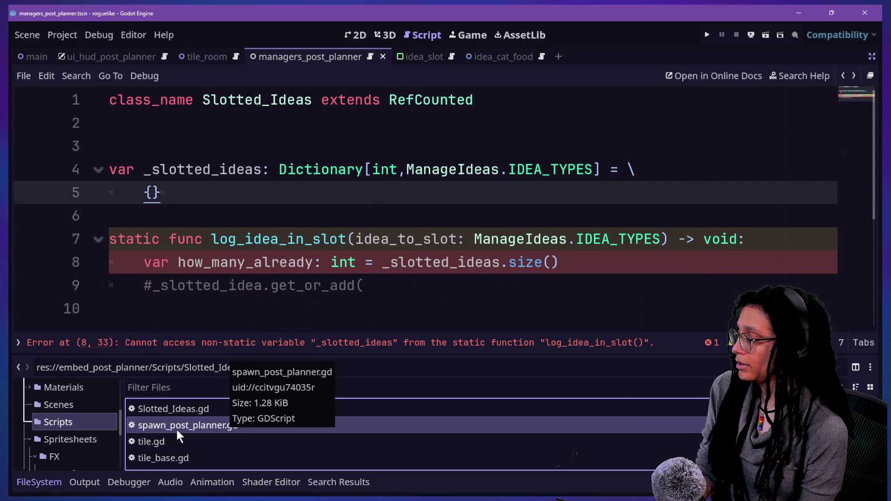
scroll(230, 416, "up", 5)
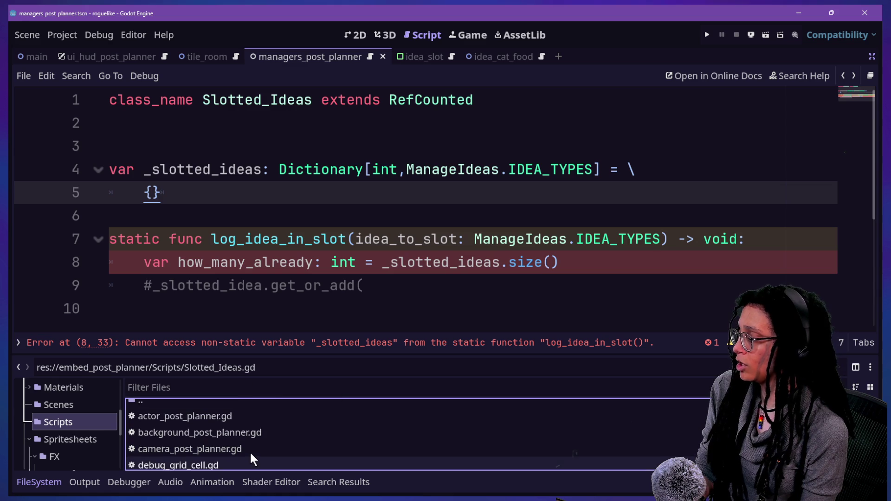
scroll(249, 449, "down", 3)
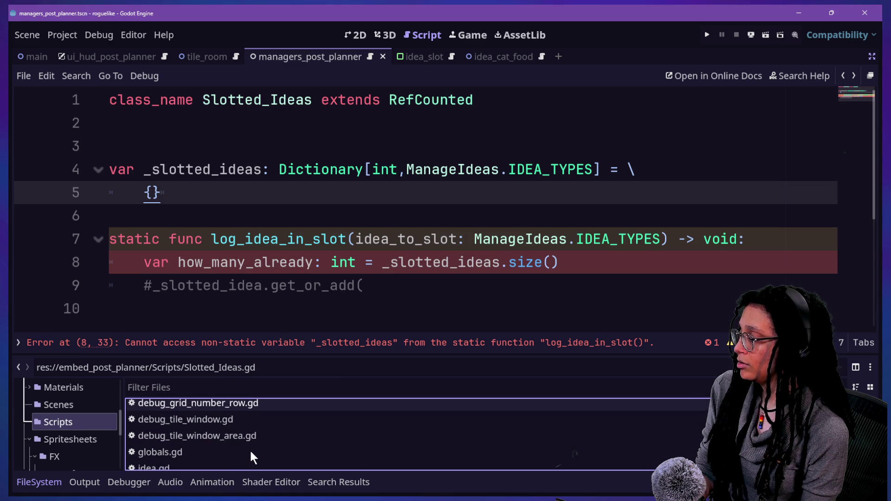
scroll(249, 456, "down", 1)
scroll(247, 455, "down", 2)
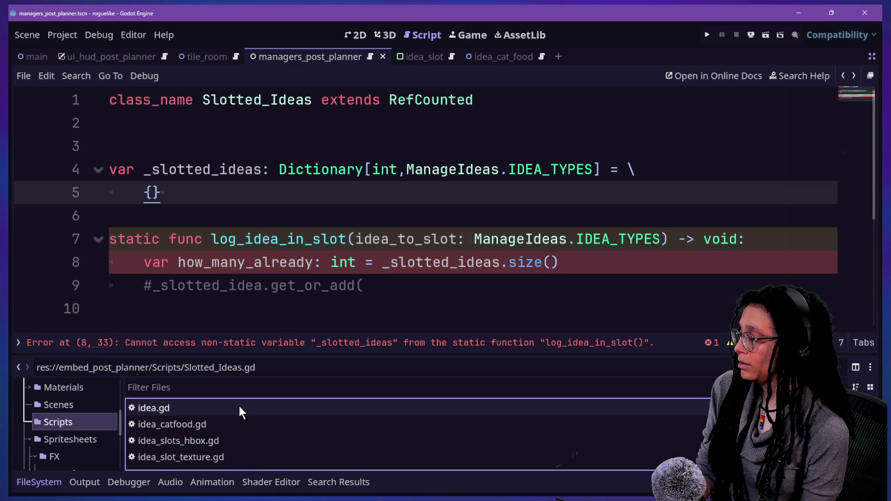
scroll(248, 444, "down", 2)
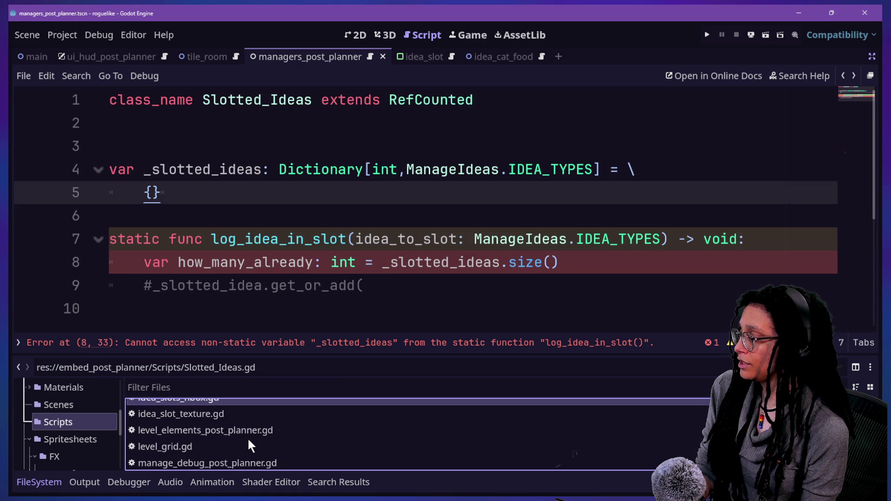
double_click(257, 446)
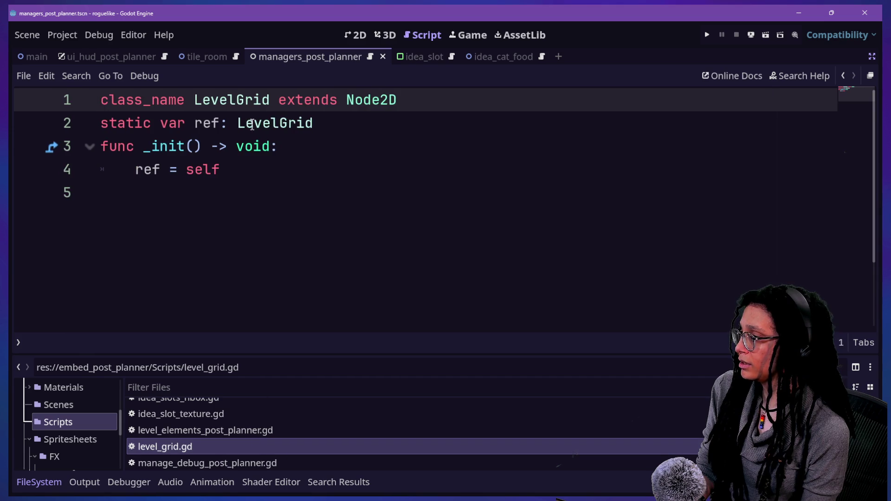
Copy level_grid.gd's static ref code and browse the quick file search's recent files.
left_click(274, 200)
key("ctrl+shift+Home")
key("ctrl+c")
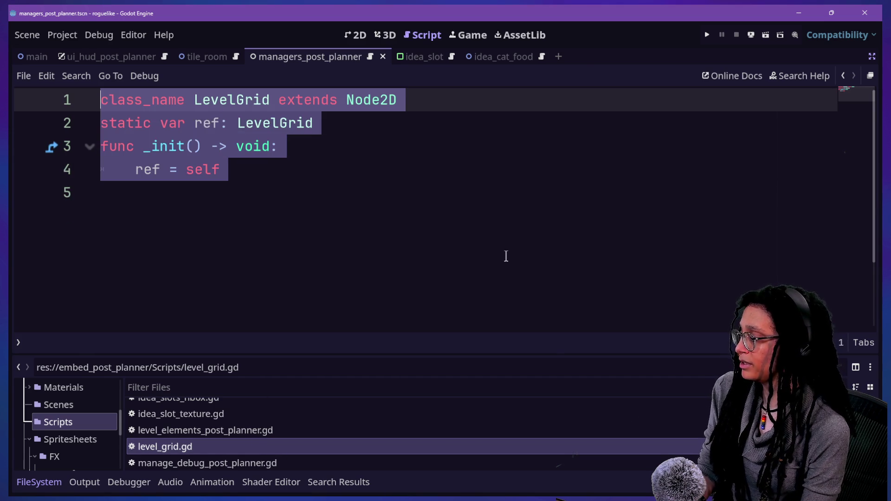
key("shift+alt+o")
key("Down")
key("Down")
key("Up")
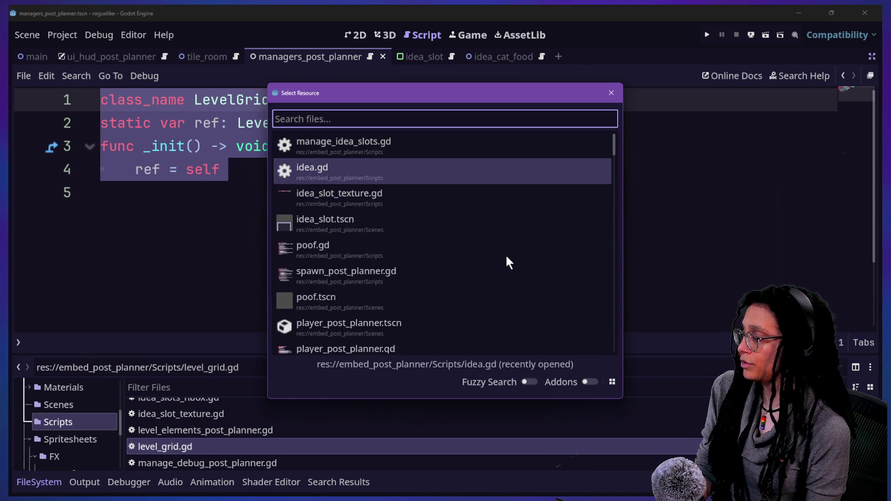
key("Down")
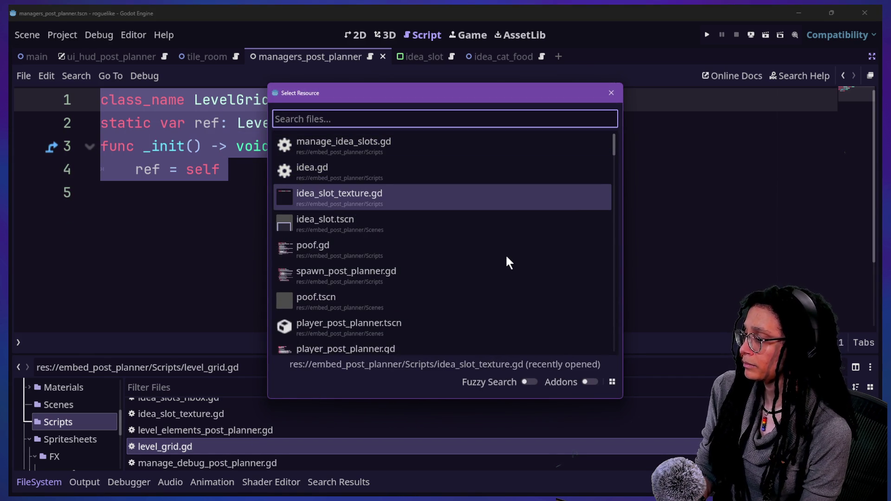
key("Up")
key("Up")
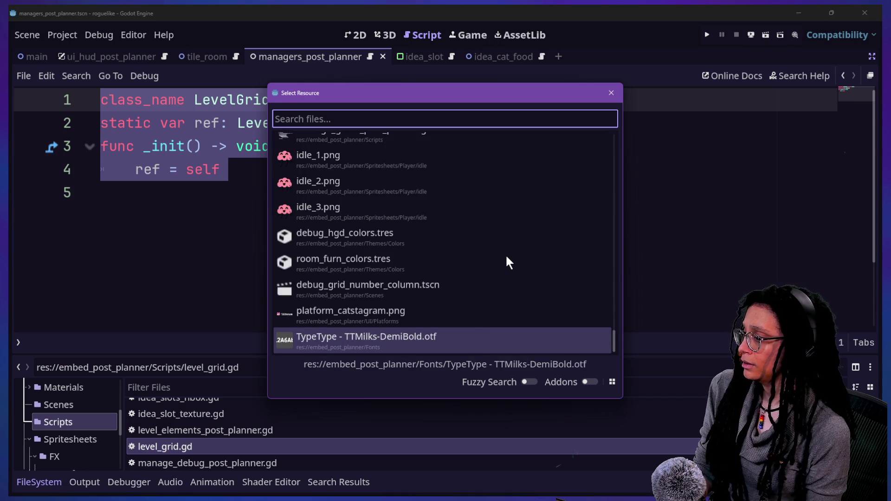
key("Down")
Open Slotted_Ideas.gd via 'slotted' search and paste the ref code at line 2, dropping the duplicate class_name.
type("slotted")
key("Return")
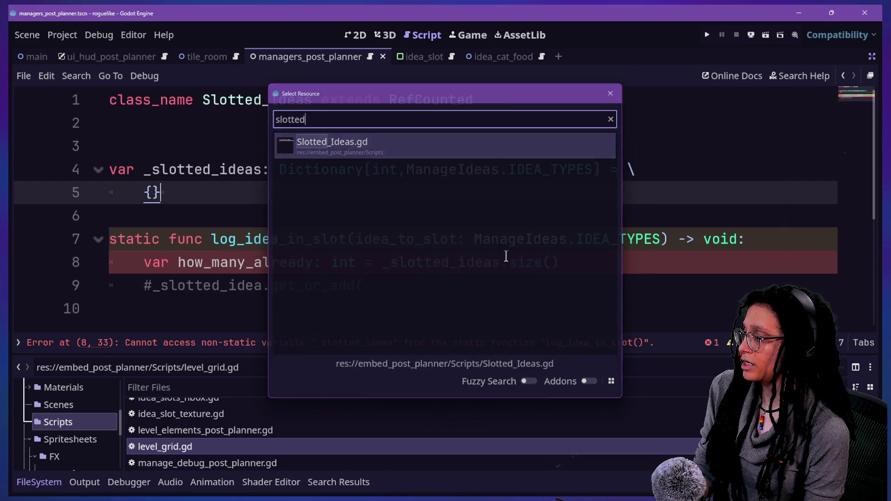
left_click(266, 152)
key("ctrl+v")
key("ctrl+z")
left_click(135, 122)
key("ctrl+v")
left_click_drag(415, 122, 503, 97)
key("BackSpace")
Change the ref's type from LevelGrid to Slotted_Ideas.
double_click(250, 125)
type("Slotted_ide")
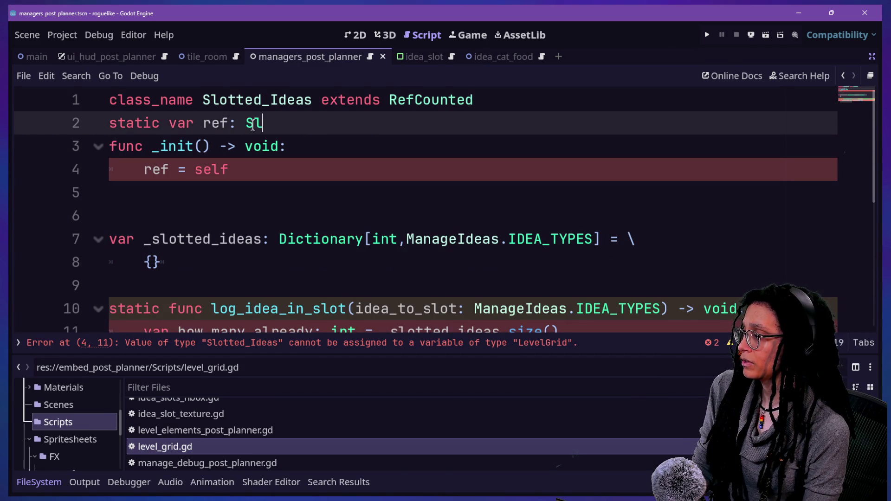
key("BackSpace")
key("BackSpace")
key("BackSpace")
type("Ide")
key("Return")
Remove the static keyword from the log_idea_in_slot function.
left_click(286, 147)
key("Down")
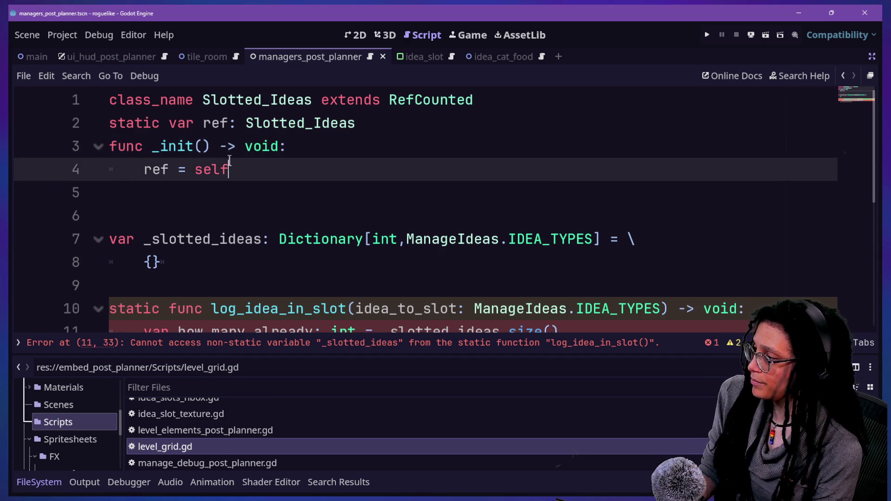
left_click(206, 252)
scroll(219, 254, "down", 1)
left_click(150, 239)
scroll(151, 239, "up", 1)
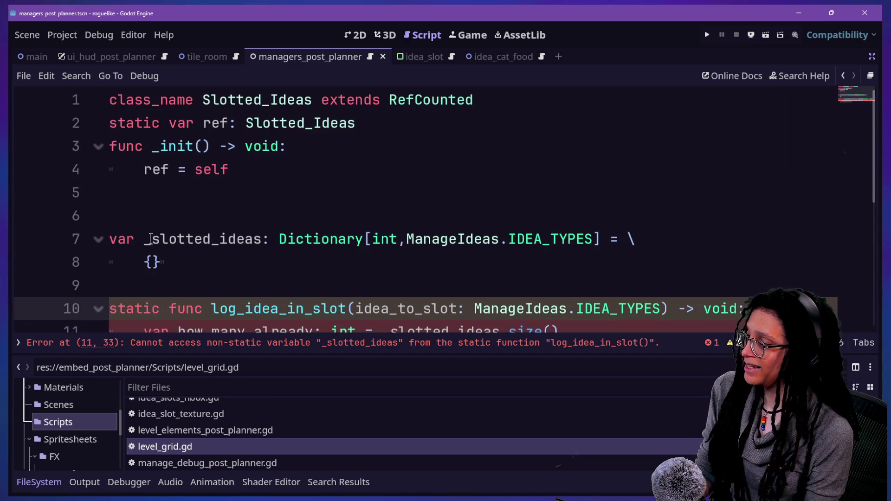
left_click_drag(123, 308, 399, 309)
left_click(399, 309)
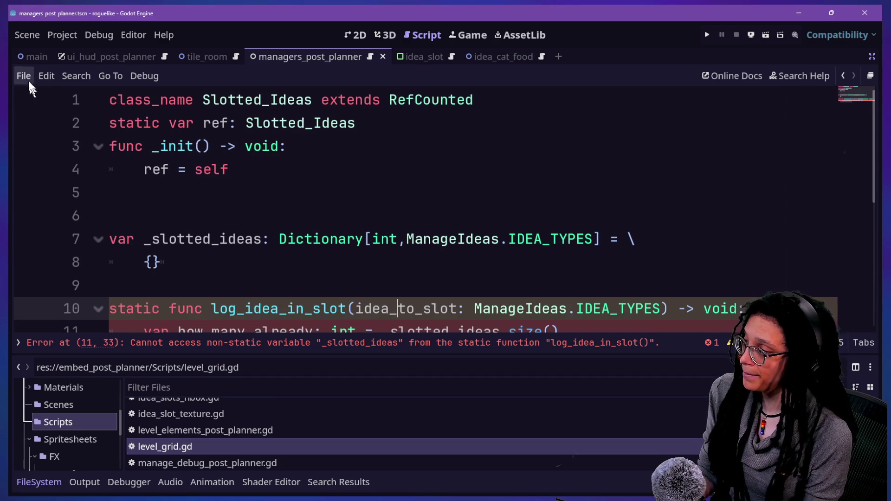
left_click_drag(203, 123, 254, 239)
left_click(174, 300)
key("BackSpace")
key("BackSpace")
key("BackSpace")
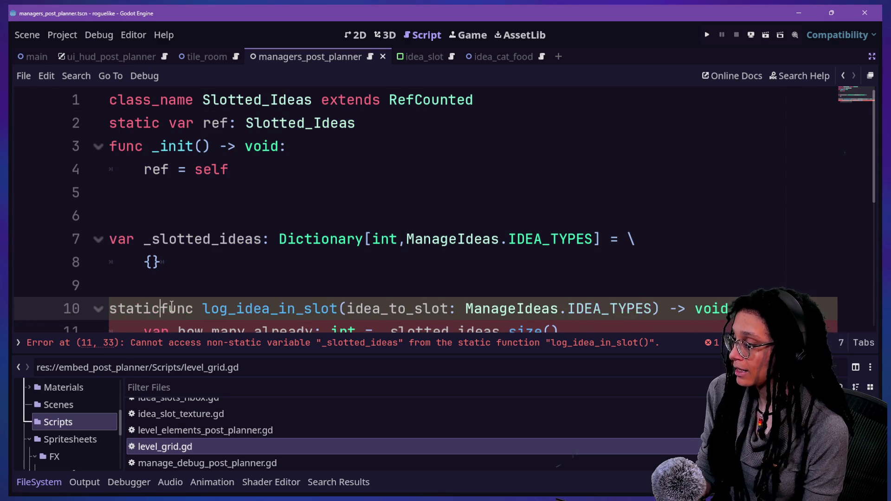
key("BackSpace")
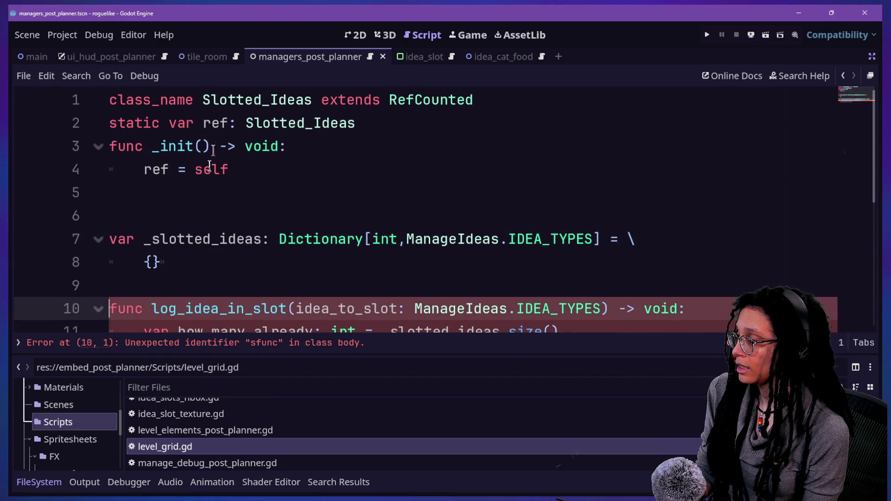
Move down to the commented get_or_add line.
left_click(184, 100)
left_click(324, 274)
left_click_drag(324, 274, 150, 116)
left_click(150, 116)
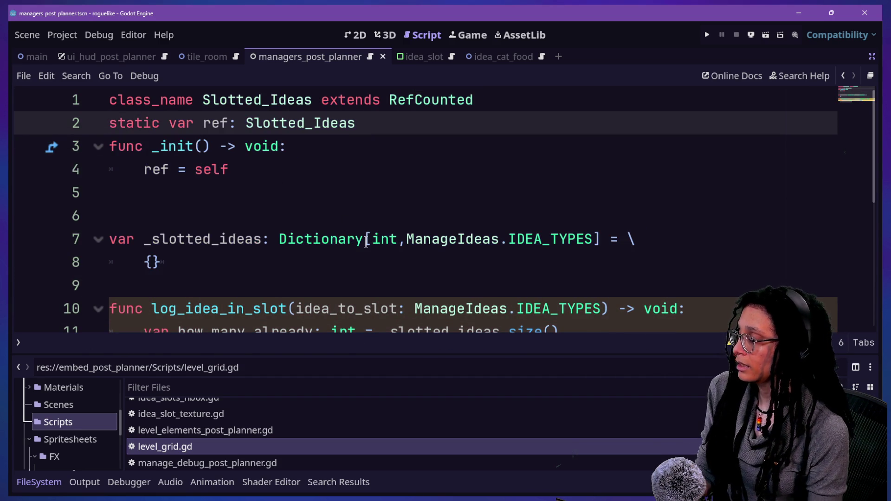
mouse_move(366, 241)
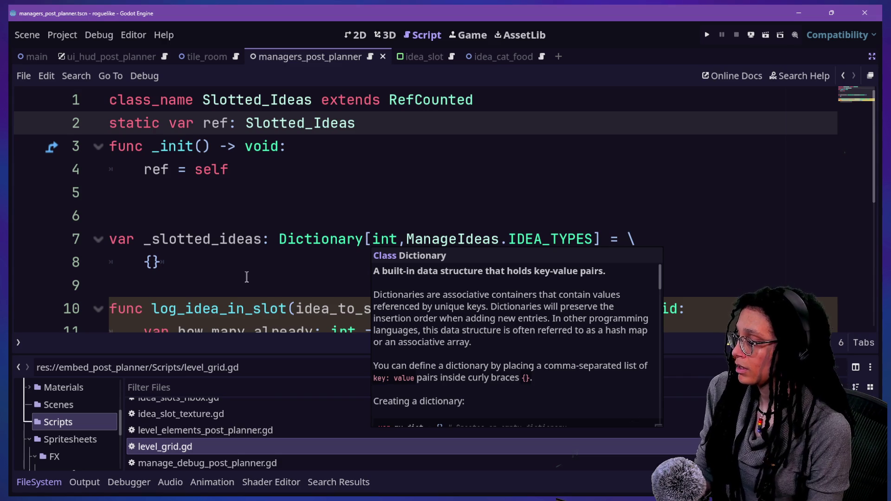
scroll(245, 277, "down", 3)
left_click(563, 147)
scroll(567, 150, "up", 1)
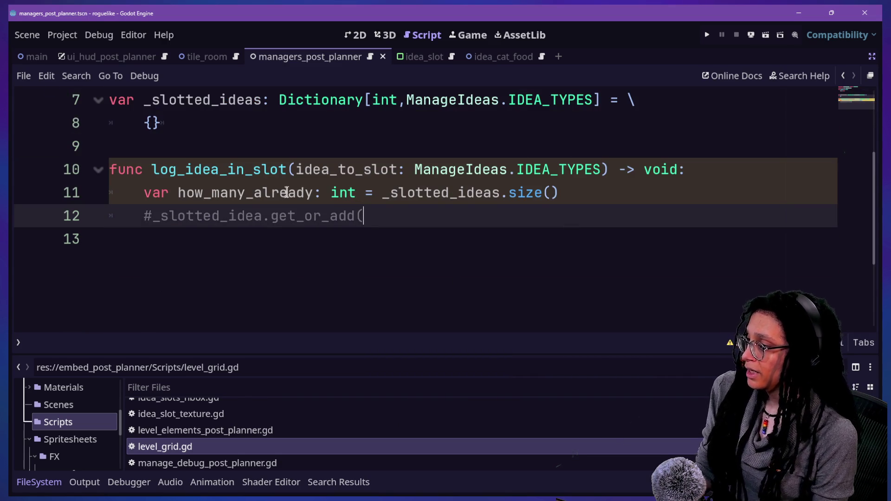
Uncomment get_or_add and insert 'var next_to_add: int = how_many_already + 1' above it.
left_click(586, 192)
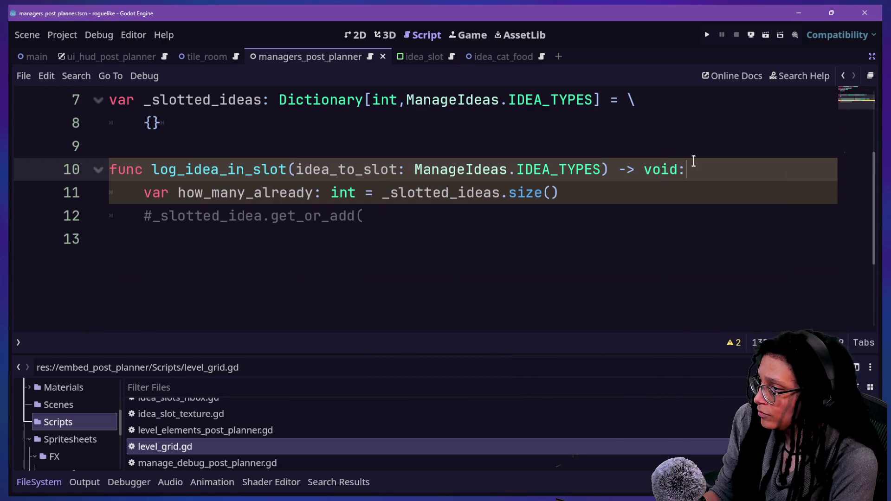
left_click(480, 225)
key("ctrl+k")
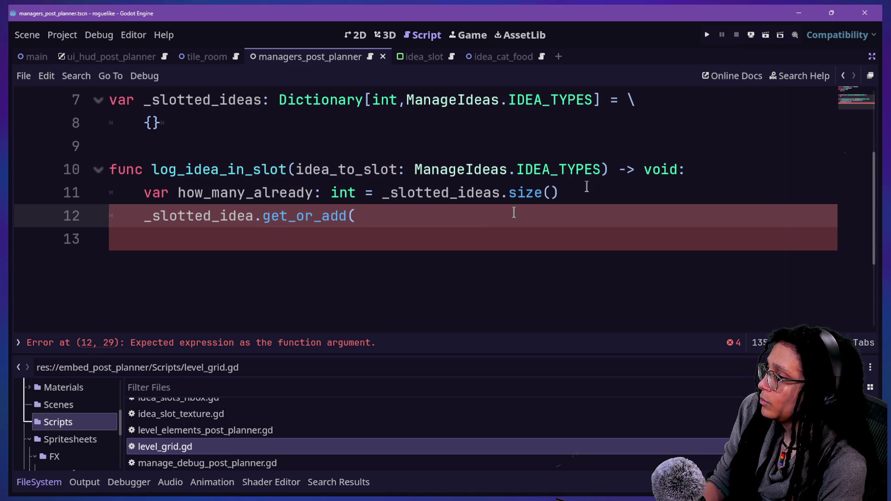
left_click(635, 203)
key("Return")
type("var next_to_add: int = h")
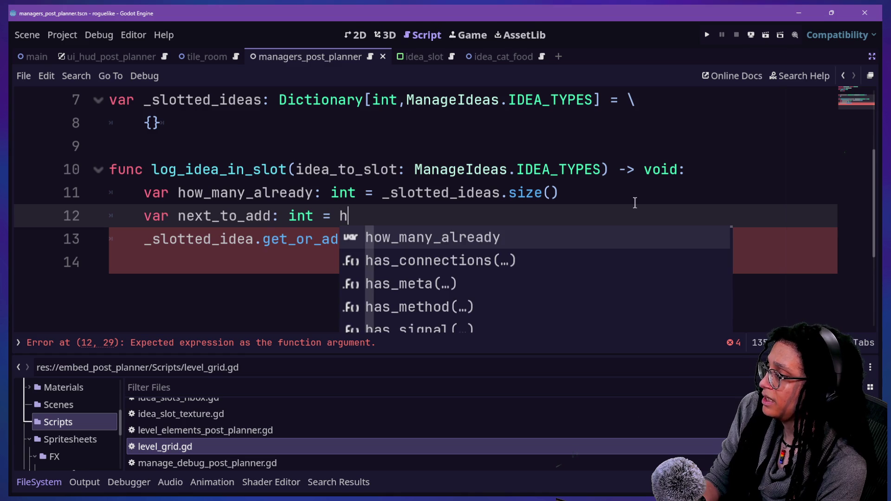
key("Return")
type("1")
Pass next_to_add as the first argument of the get_or_add call.
left_click(423, 241)
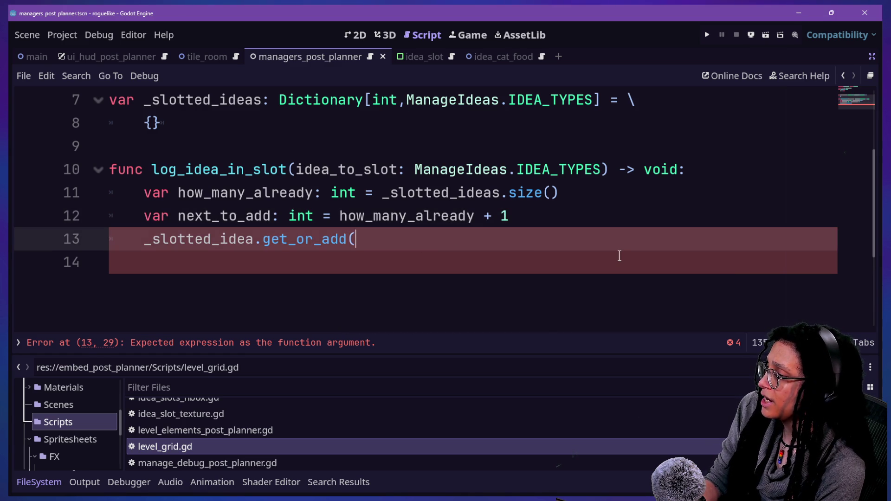
type("next_to_add")
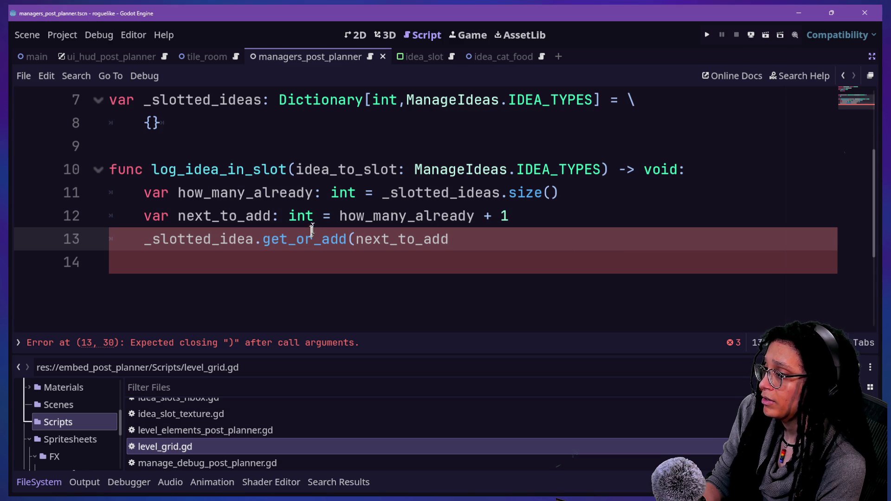
left_click(340, 239)
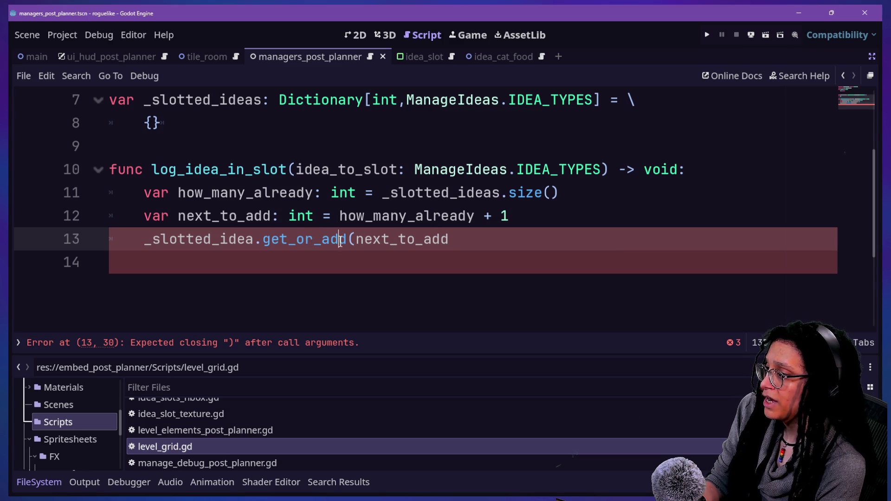
type(")")
key("BackSpace")
left_click(458, 246)
type(",")
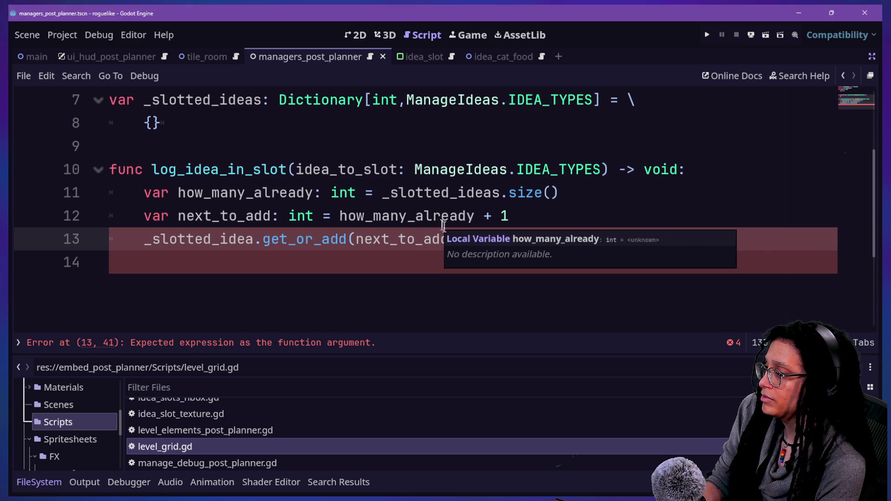
left_click(484, 156)
left_click_drag(505, 238, 538, 225)
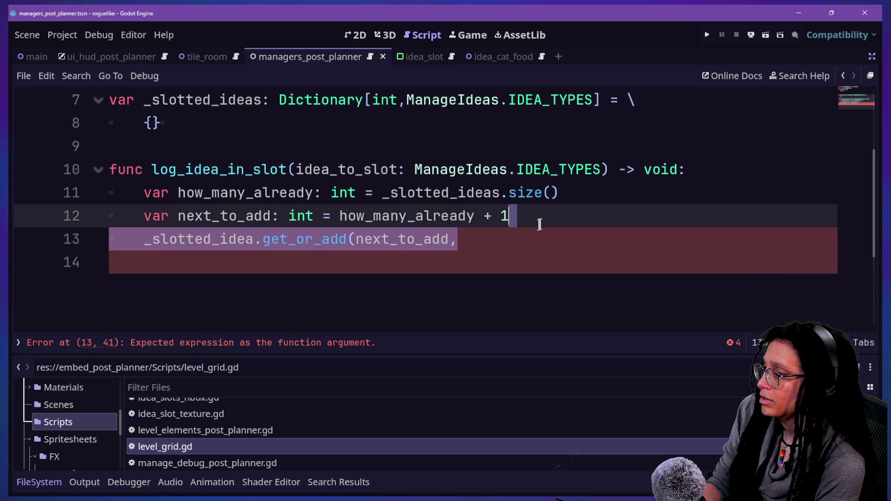
key("ctrl+x")
key("ctrl+z")
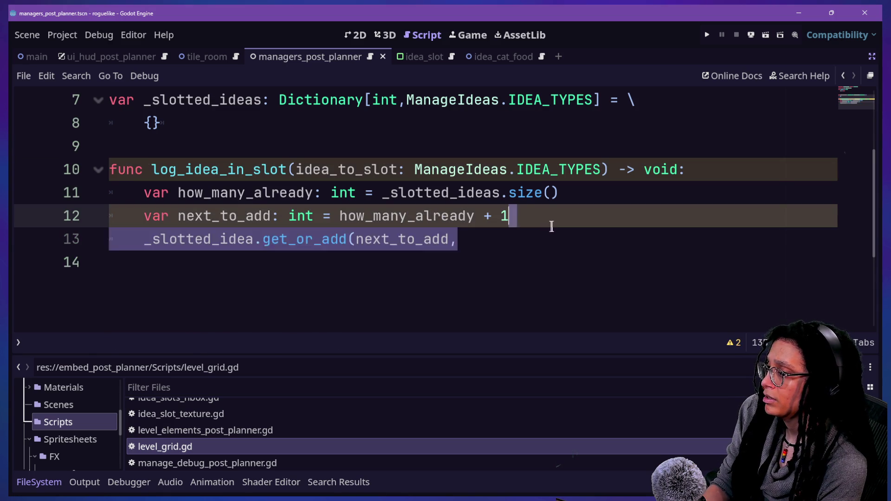
left_click(516, 239)
Correct the misspelled _slotted_idea to _slotted_ideas.
left_click(251, 239)
type("s")
mouse_move(308, 241)
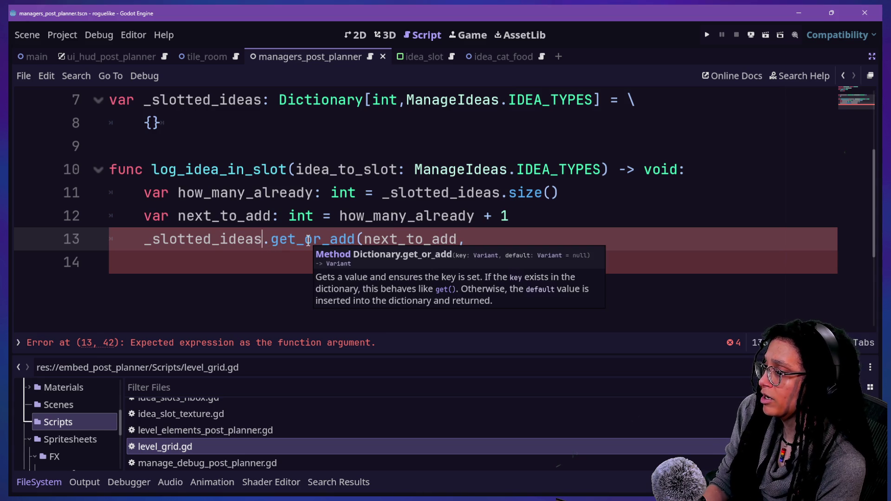
key("Up")
key("End")
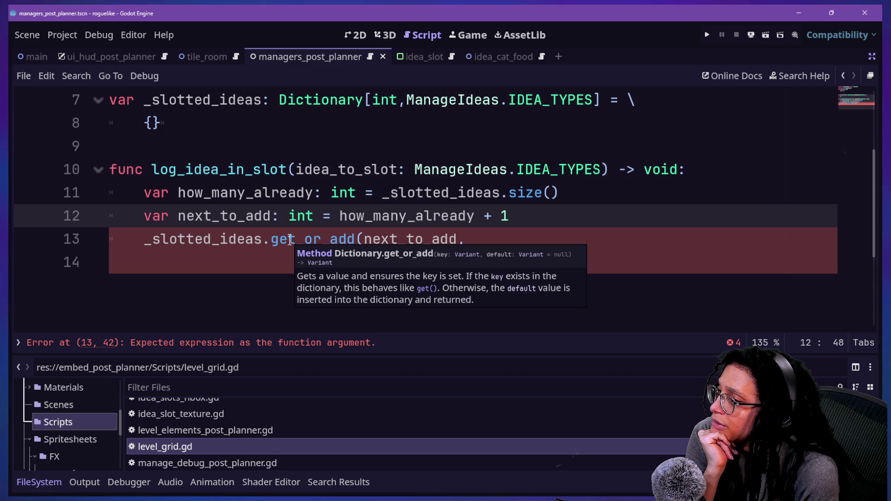
left_click(289, 239)
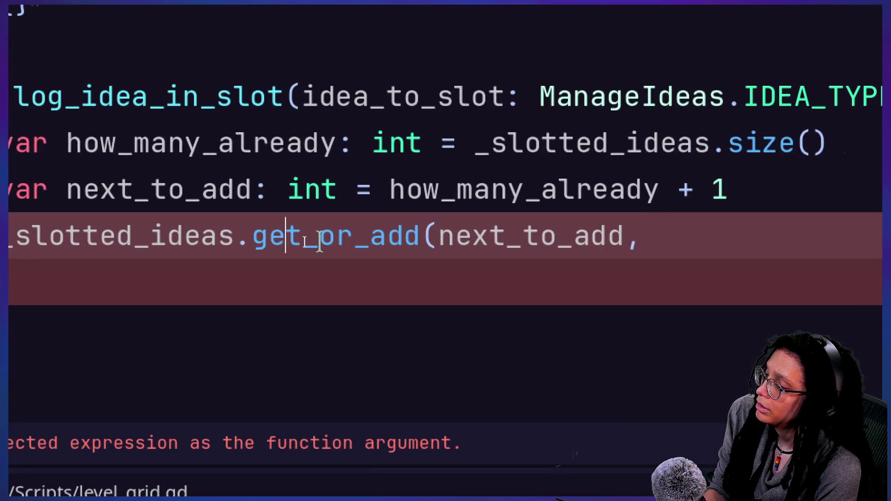
Complete the call as get_or_add(next_to_add, idea_to_slot).
mouse_move(319, 242)
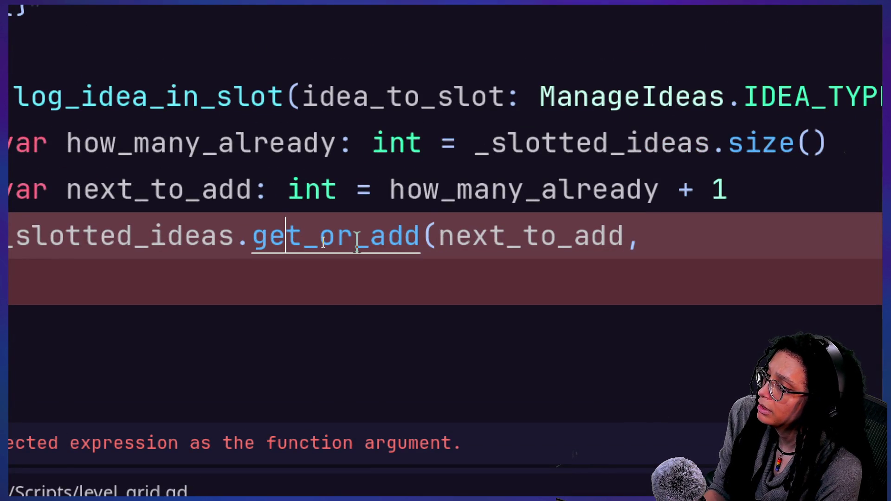
left_click(489, 240)
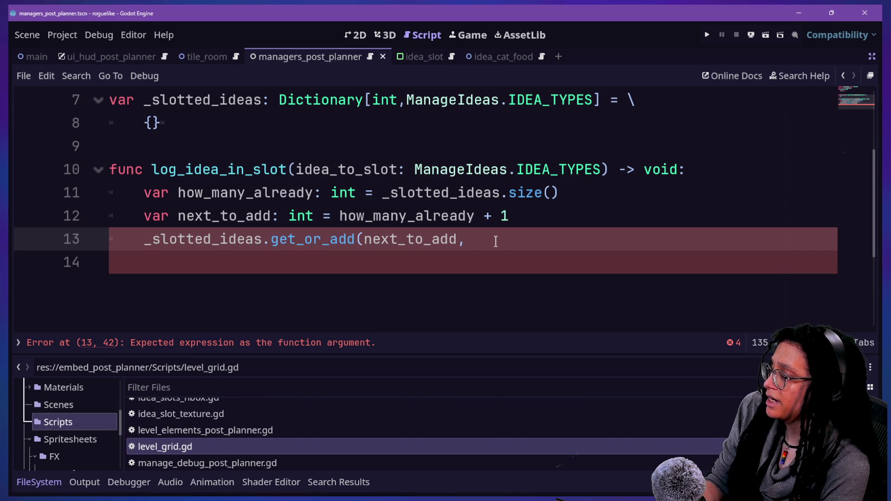
key("ctrl+space")
key("BackSpace")
type("d")
key("BackSpace")
type("ide")
key("BackSpace")
type("ea_s")
key("BackSpace")
key("Return")
type(")")
Shrink the script text size and delete the blank line 5.
left_click(315, 225)
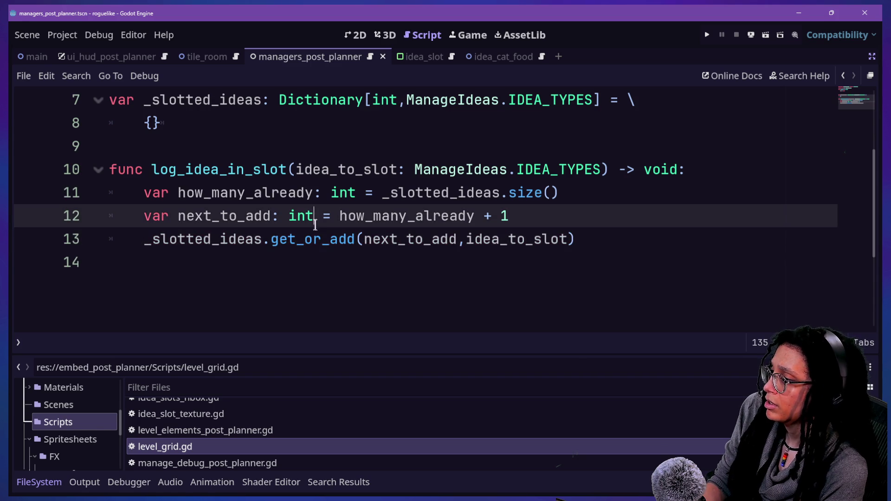
key("ctrl+minus")
scroll(407, 178, "up", 1)
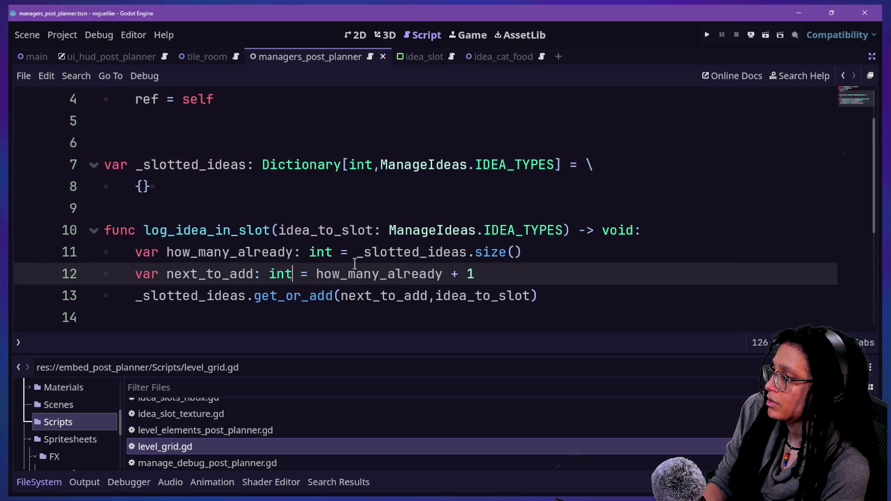
key("ctrl+minus")
scroll(354, 261, "up", 1)
scroll(355, 262, "down", 1)
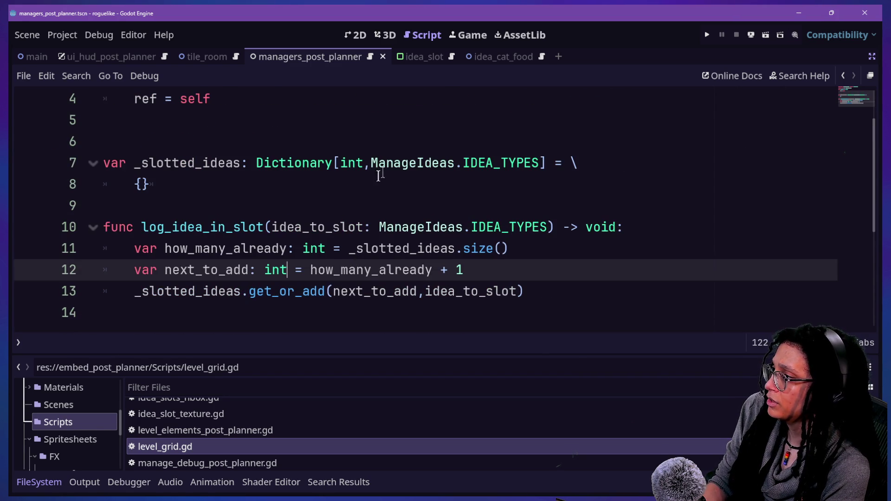
left_click(434, 116)
key("BackSpace")
left_click_drag(477, 227, 473, 238)
left_click(473, 238)
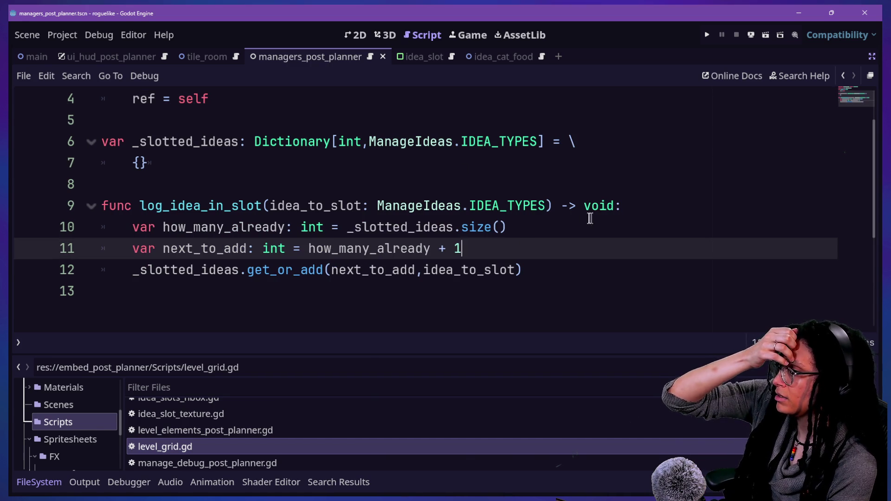
Add print(_slotted_ideas.size()) below the get_or_add call and save the script.
left_click(564, 273)
key("Return")
type("pp")
key("BackSpace")
type("rin")
key("Return")
type("_slotted_ideas.size(")
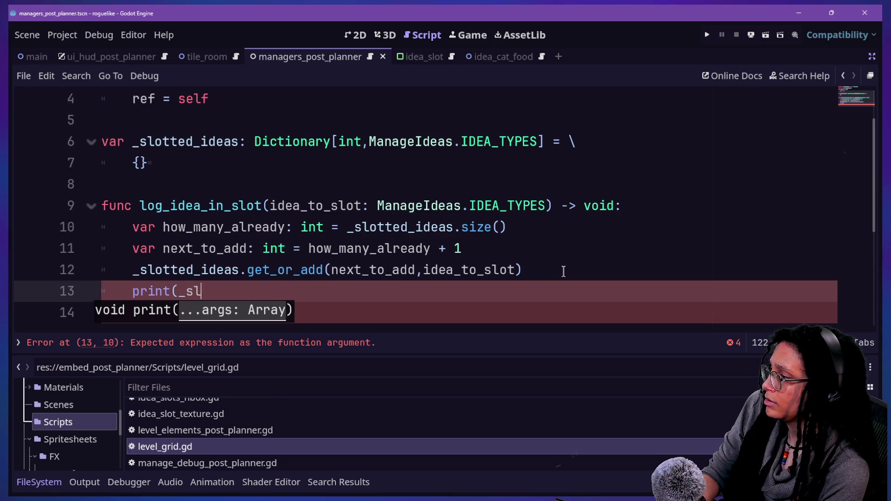
type(")")
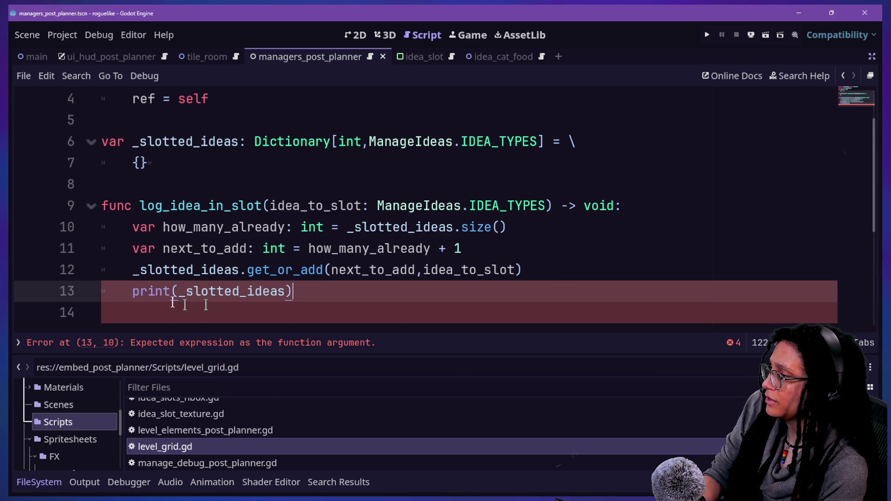
key("ctrl+s")
Bring up the quick file search and step through the recent files.
scroll(537, 103, "up", 1)
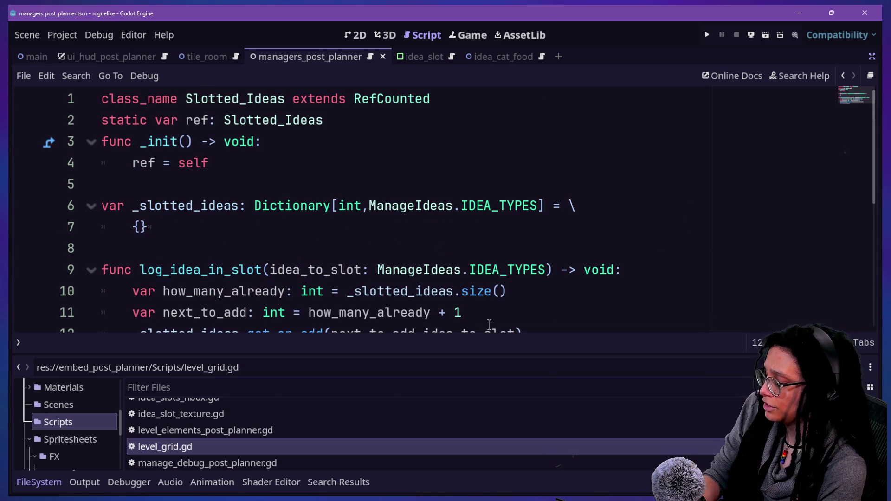
key("alt+shift+o")
key("Down")
key("Down")
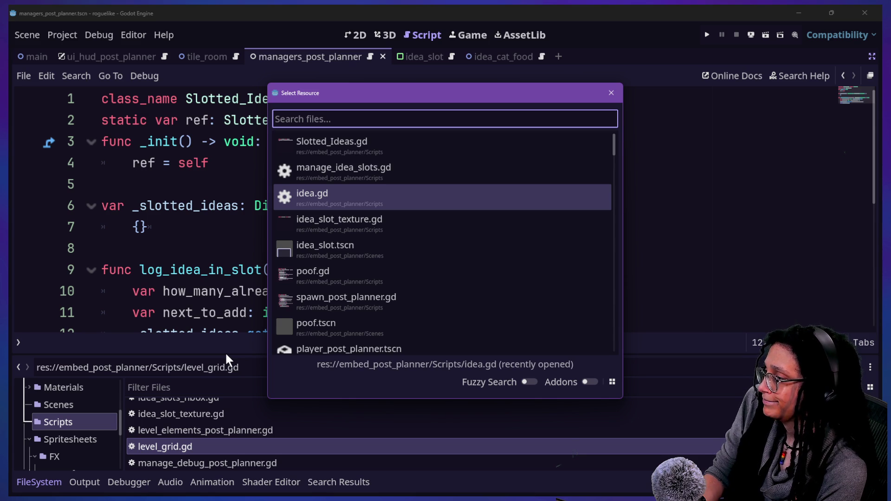
Open manage_ideas.gd from Quick Open.
type("manage_id")
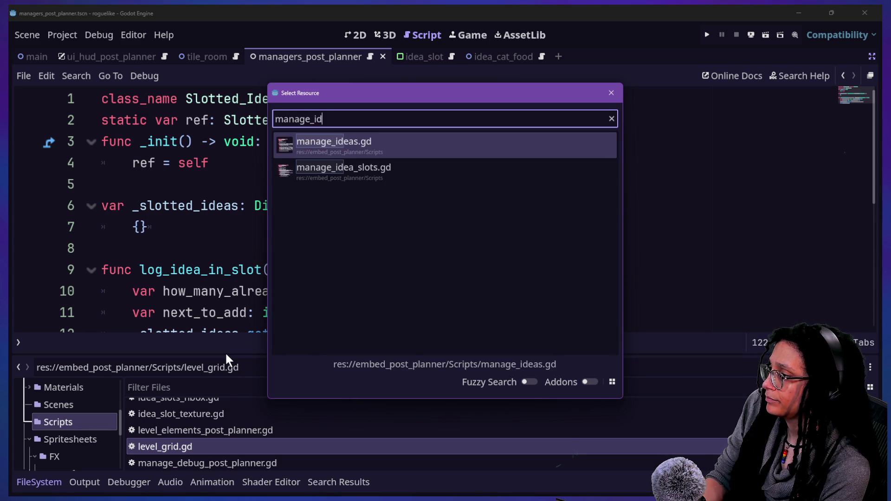
key("Return")
Add a func _ready() -> void function below the enum.
scroll(282, 160, "up", 3)
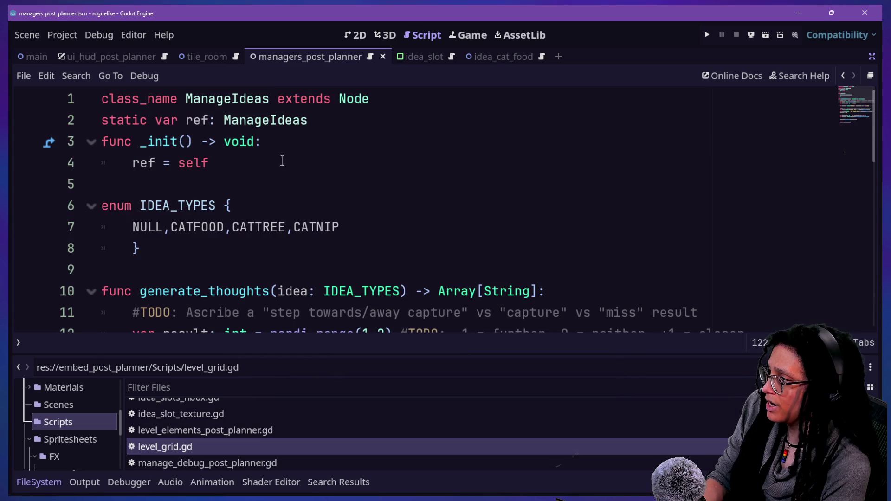
scroll(282, 160, "down", 2)
scroll(282, 161, "up", 2)
left_click(309, 246)
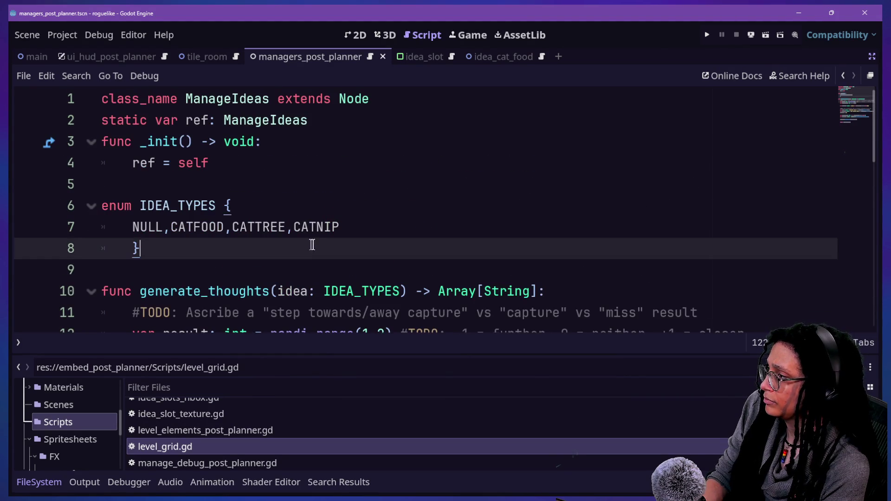
key("Return")
key("Return")
key("BackSpace")
type("fic")
key("BackSpace")
key("BackSpace")
key("BackSpace")
type("unc _ready")
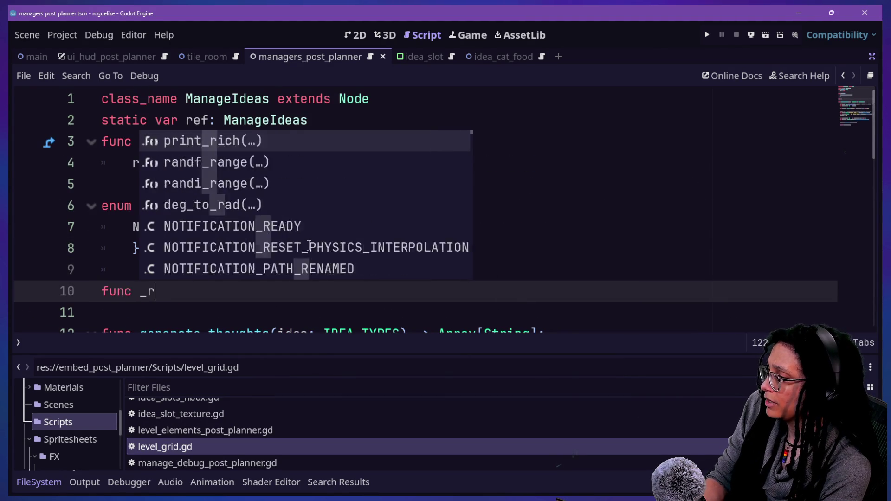
key("Return")
key("Return")
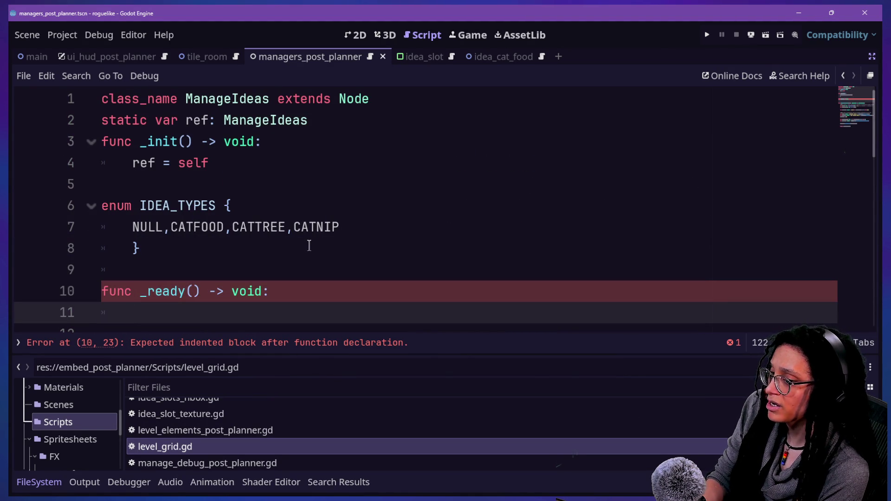
Start the call Slotted_Ideas.ref.log_idea_in_slot( inside _ready, leaving it unfinished.
type("Slot")
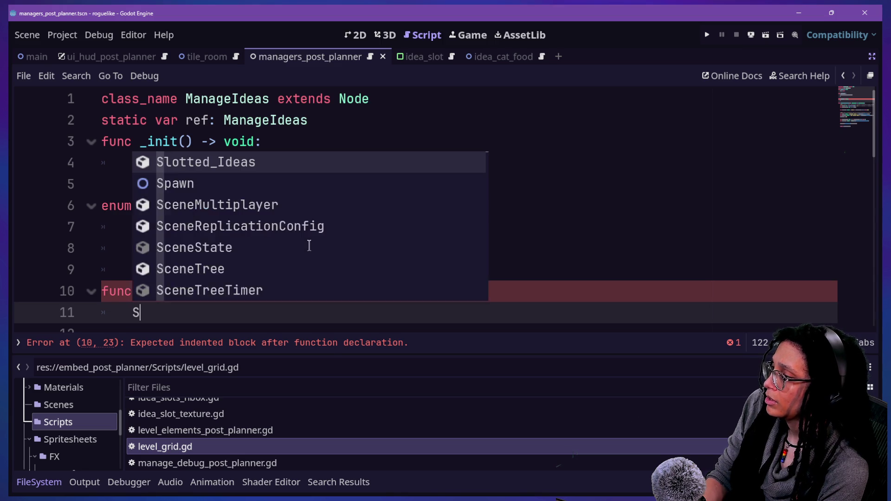
key("Return")
type(".ref.")
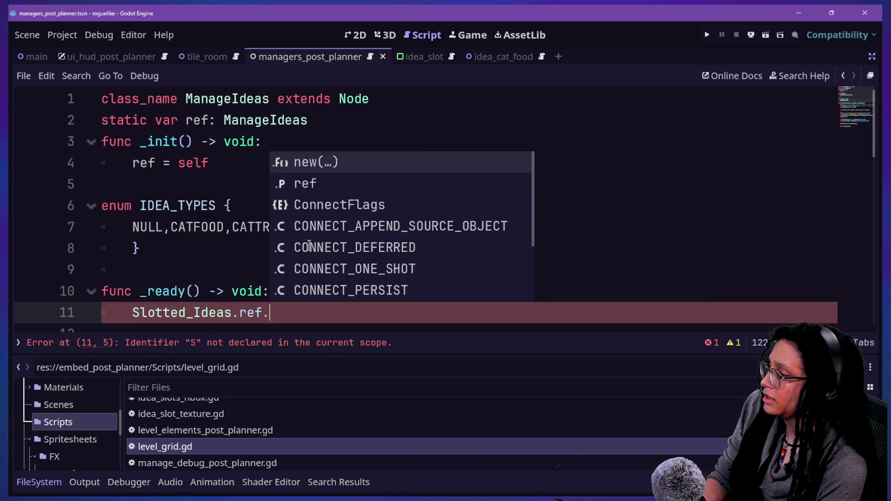
key("Up")
key("Return")
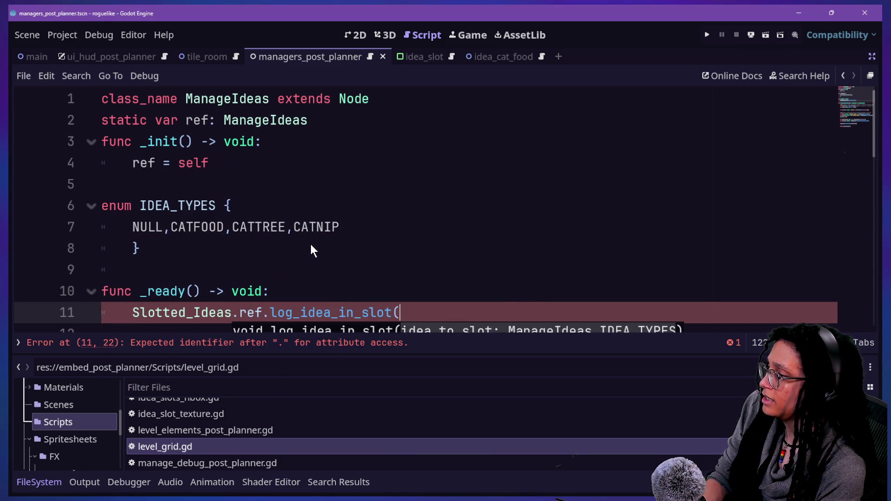
scroll(310, 244, "down", 1)
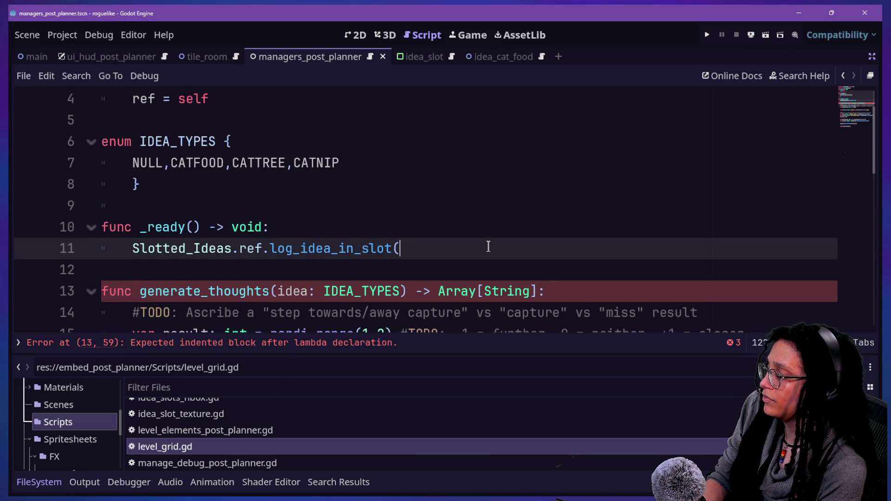
type("idea")
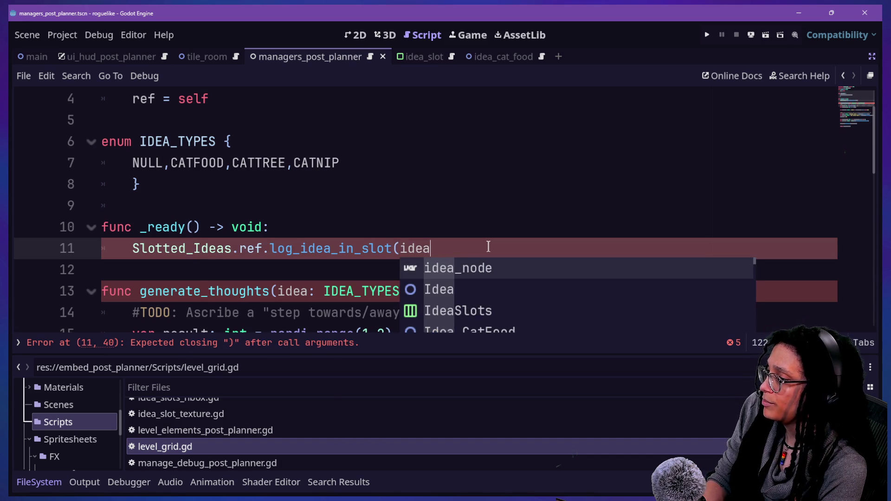
type("-")
type("o")
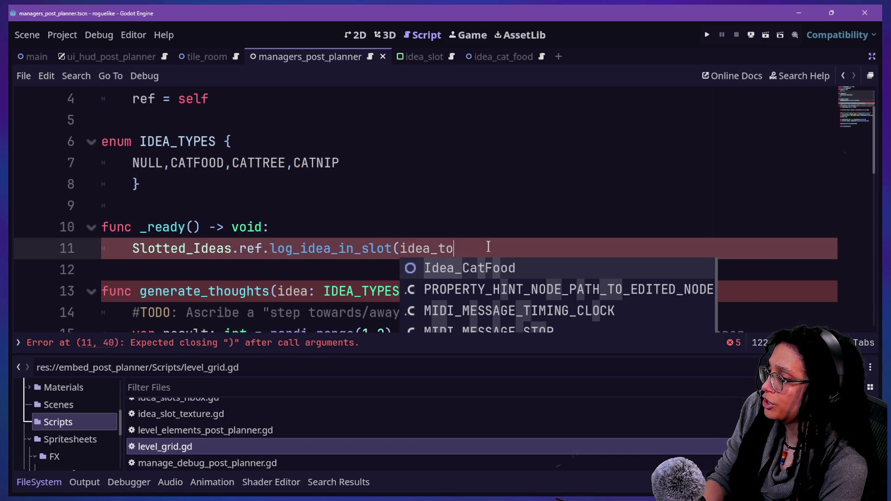
key("BackSpace")
key("BackSpace")
key("BackSpace")
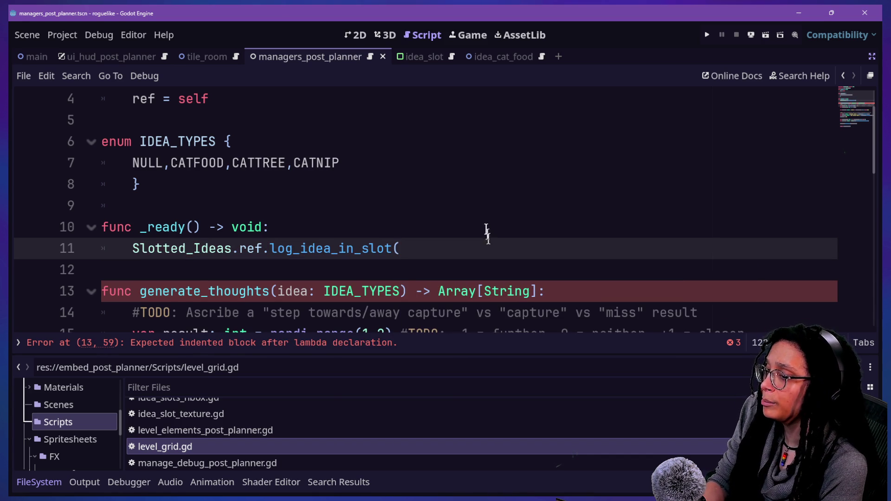
key("Down")
key("Down")
key("Down")
key("Up")
key("Up")
key("Up")
key("Down")
key("Down")
key("Down")
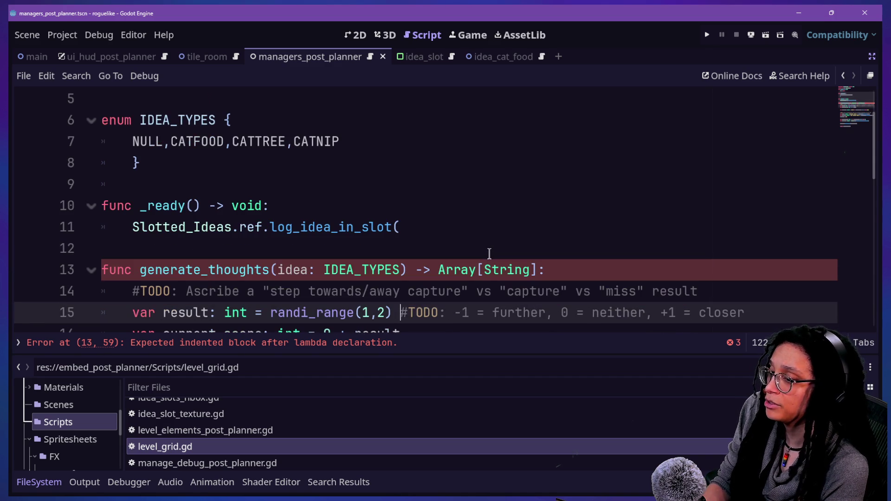
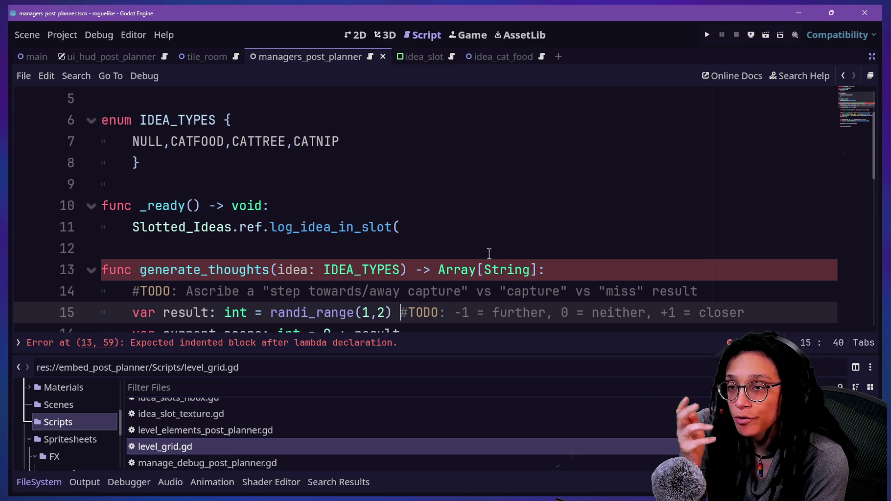
Complete line 11 as Slotted_Ideas.ref.log_idea_in_slot(ManageIdeas.IDEA_TYPES.CATTREE) using autocomplete.
left_click(471, 241)
left_click(471, 230)
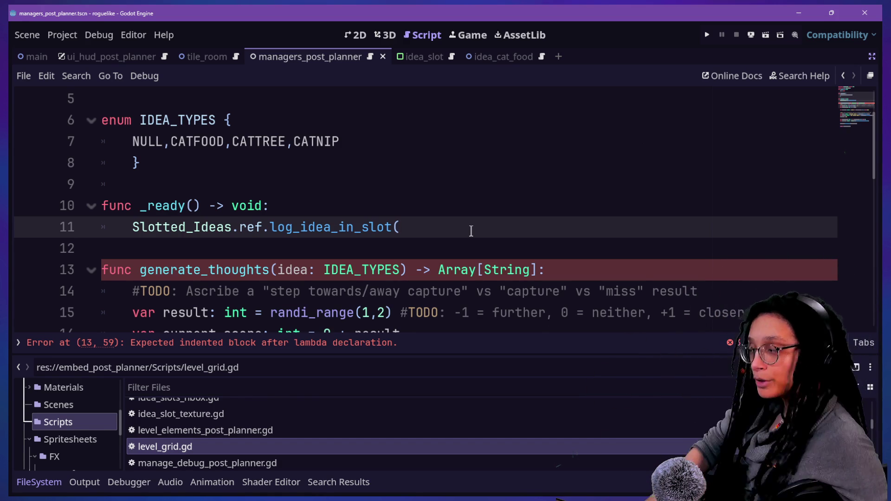
key("ctrl+space")
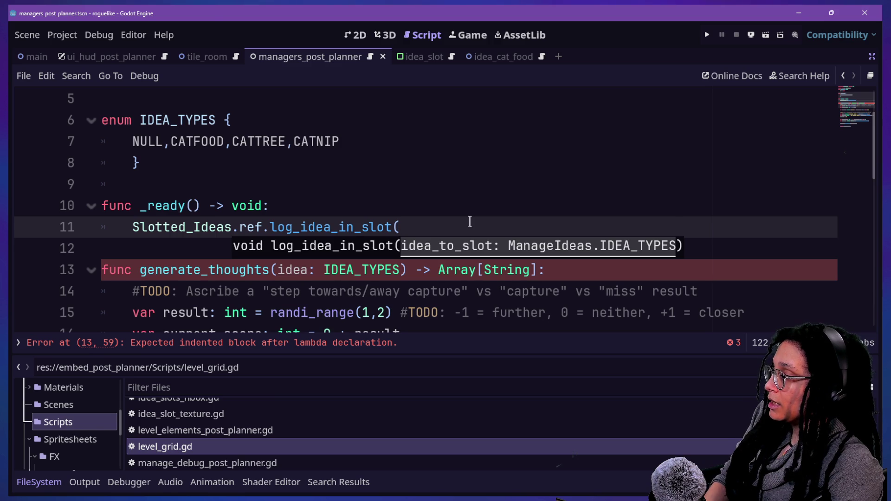
type("ageIdeas.")
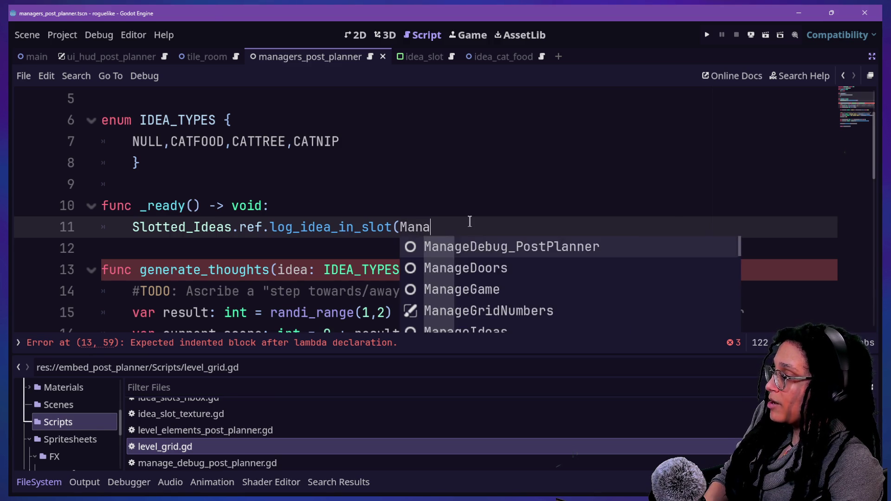
key("Down")
key("Down")
key("Down")
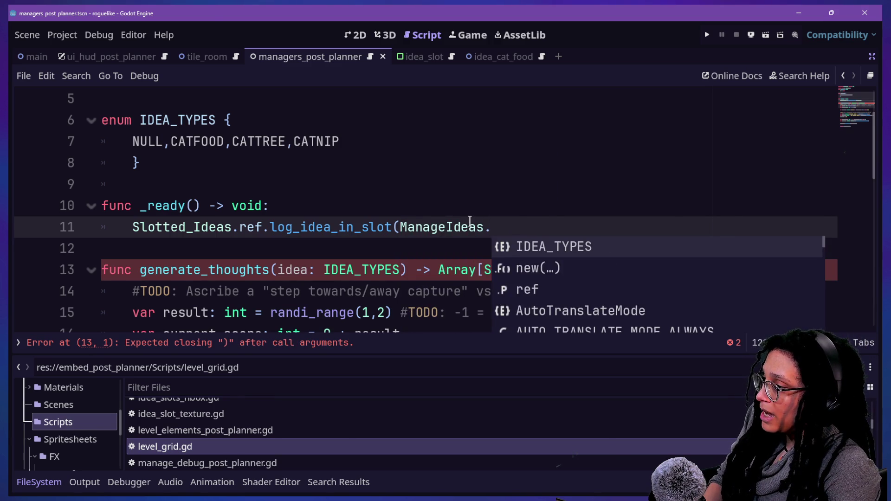
key("Return")
type(".")
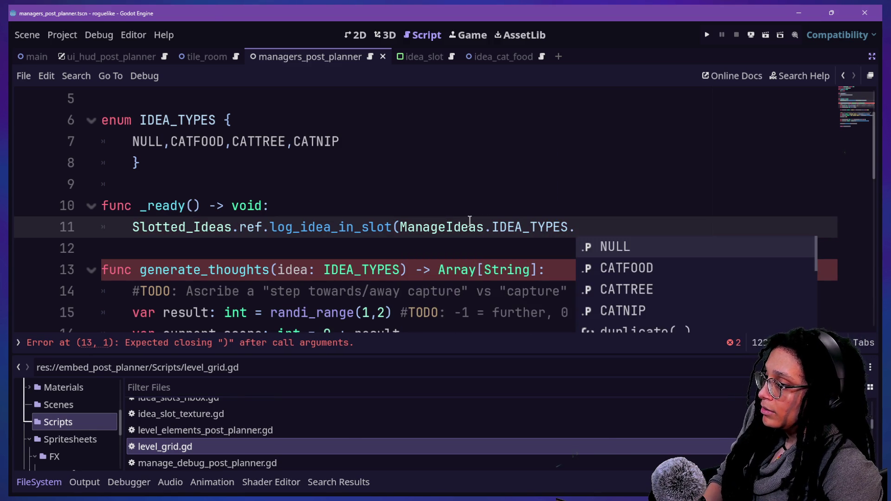
key("Down")
key("Down")
key("Return")
type(")")
left_click(207, 172)
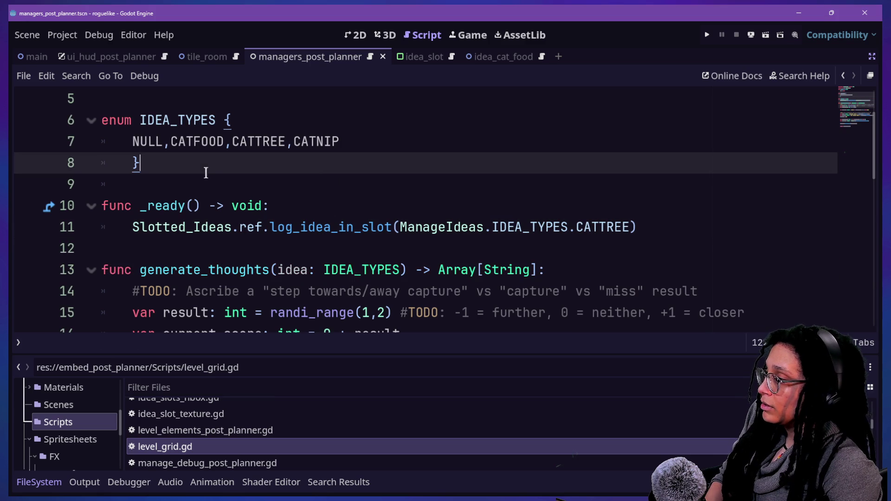
Add an 'await get_tree().create_timer(...).timeout' wait line below the CATTREE log call.
left_click(667, 226)
mouse_move(667, 226)
left_mouse_down()
mouse_move(666, 209)
mouse_move(651, 205)
left_mouse_up()
key("ctrl+c")
left_click(670, 211)
left_click(652, 227)
left_click(652, 227)
key("Return")
type("await ")
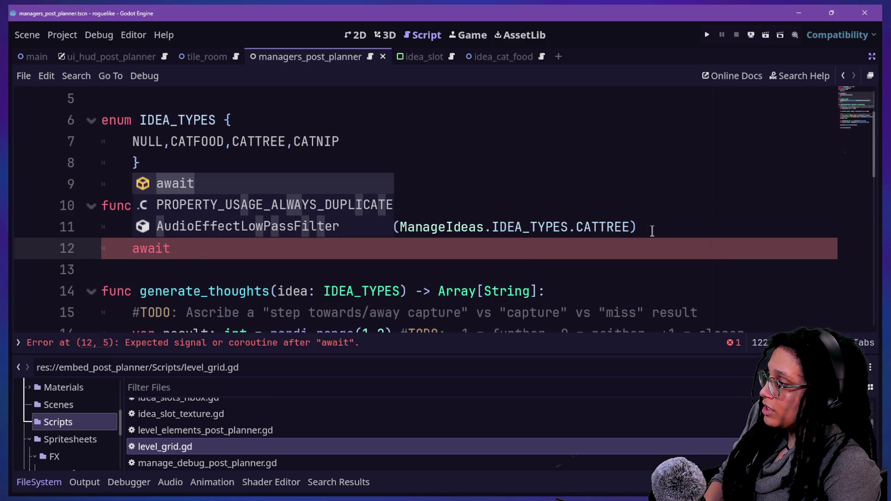
type("get_tr")
key("BackSpace")
key("BackSpace")
key("BackSpace")
type("_tre")
key("BackSpace")
key("BackSpace")
key("BackSpace")
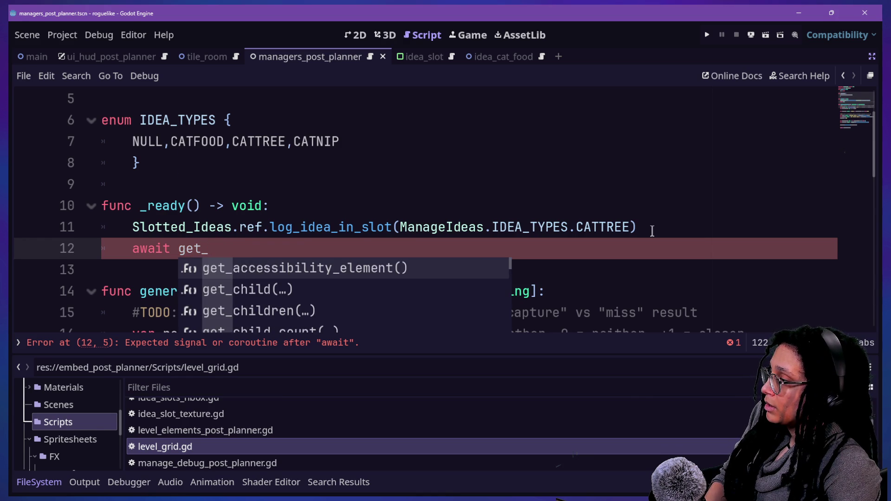
type("ew")
key("BackSpace")
type("tree")
key("Return")
type(".creat")
key("Return")
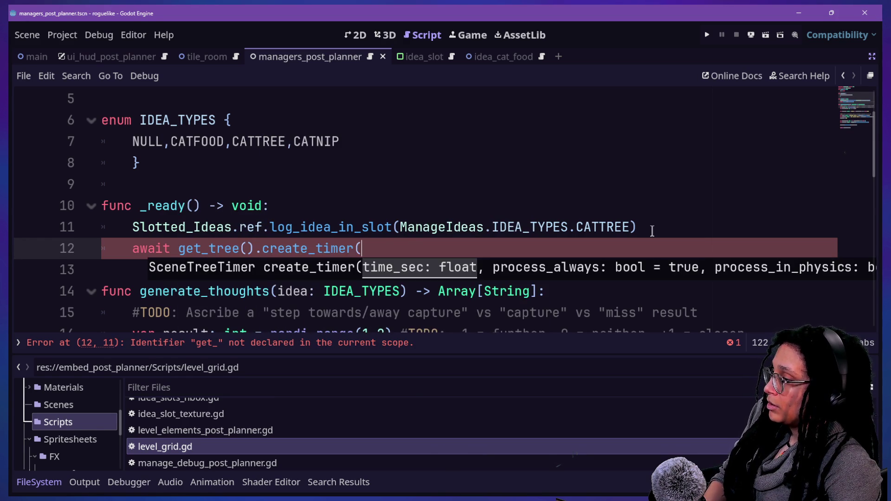
type("2")
type(")")
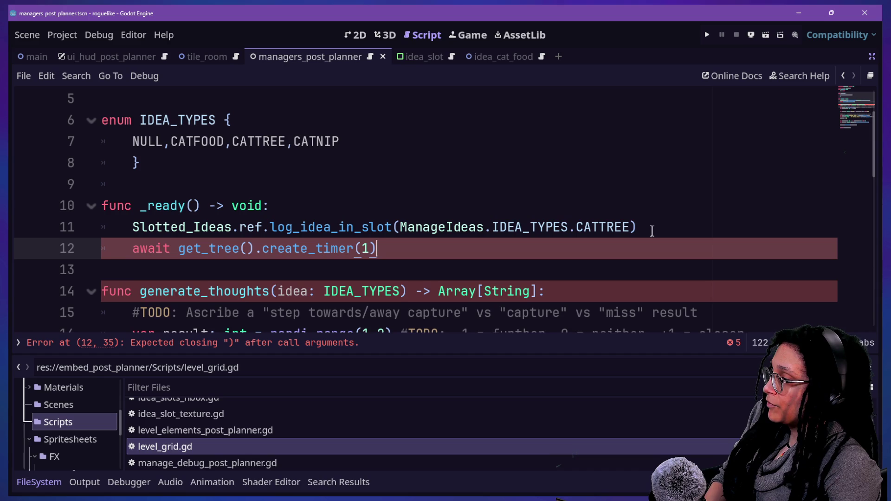
type("timeout")
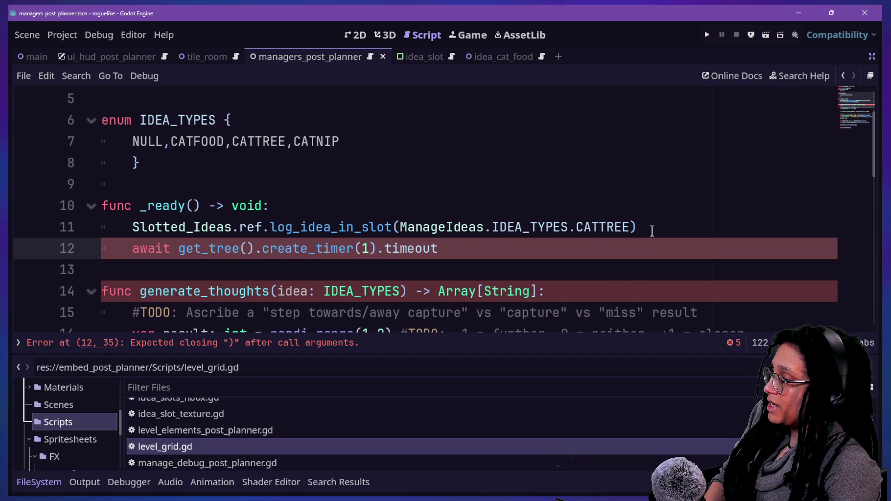
Paste the log call below the wait and change its idea type to CATFOOD.
key("Return")
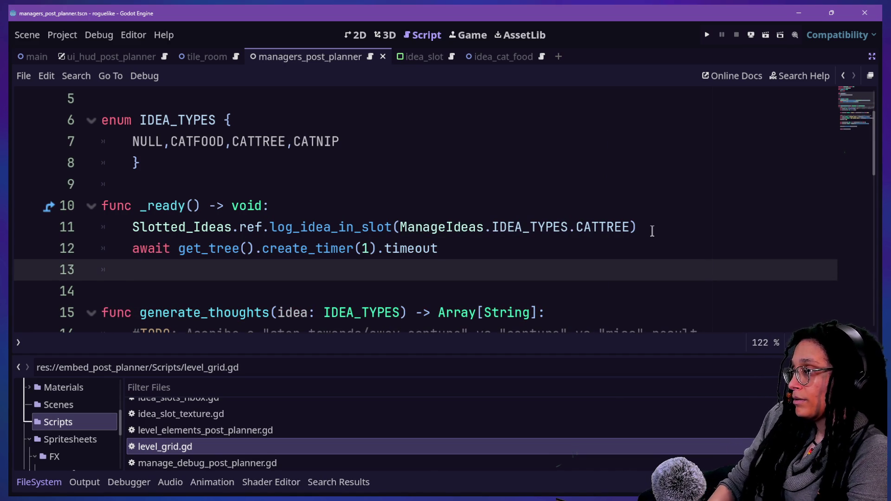
key("ctrl+v")
key("Up")
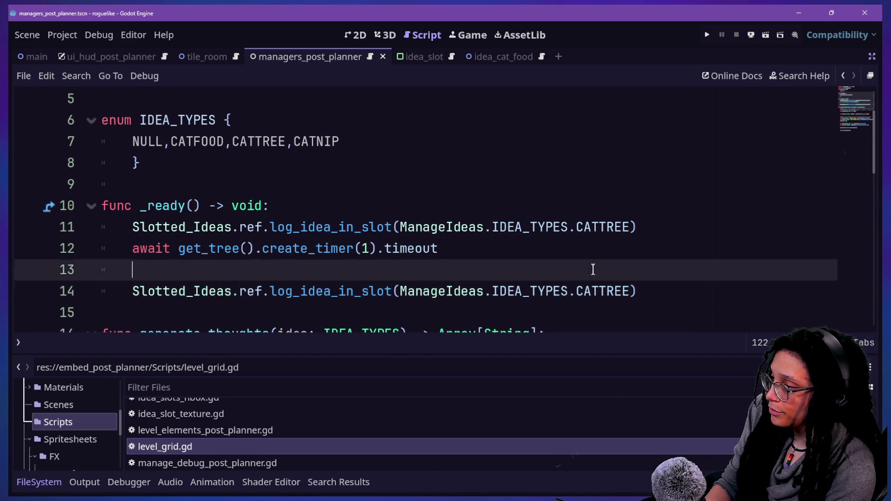
key("BackSpace")
key("BackSpace")
left_click_drag(576, 270, 626, 269)
type("CATFOOD")
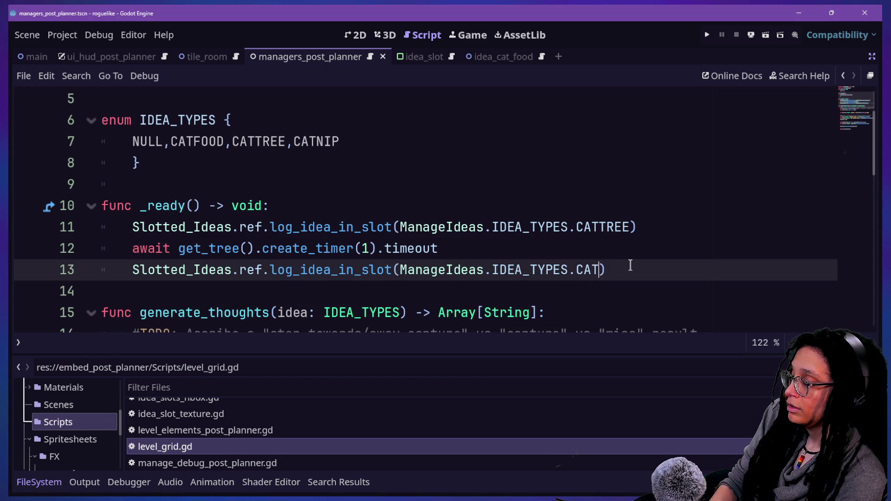
Duplicate the wait and CATFOOD log lines, save, and run the game.
key("Up")
left_click_drag(667, 270, 674, 232)
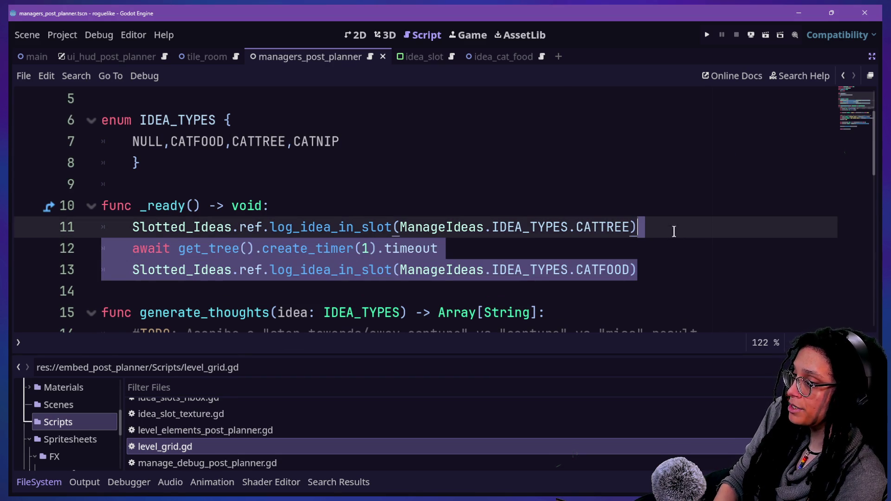
key("ctrl+c")
key("Right")
key("ctrl+v")
key("ctrl+s")
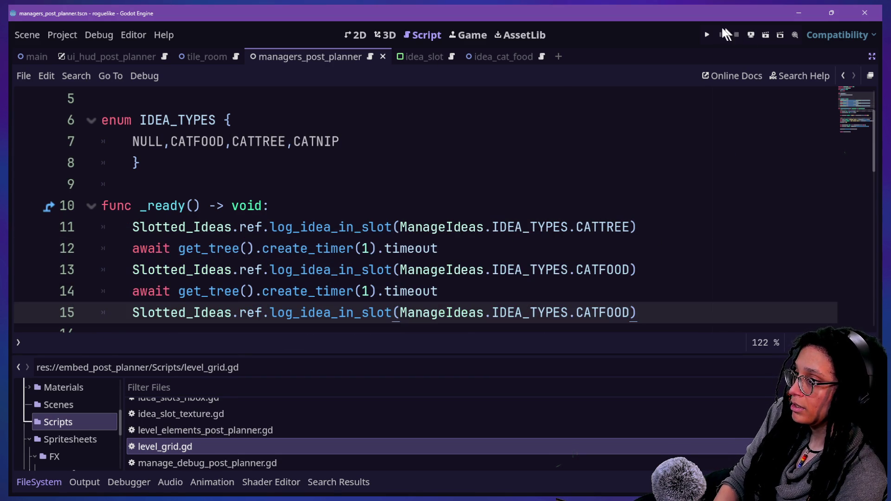
left_click(709, 34)
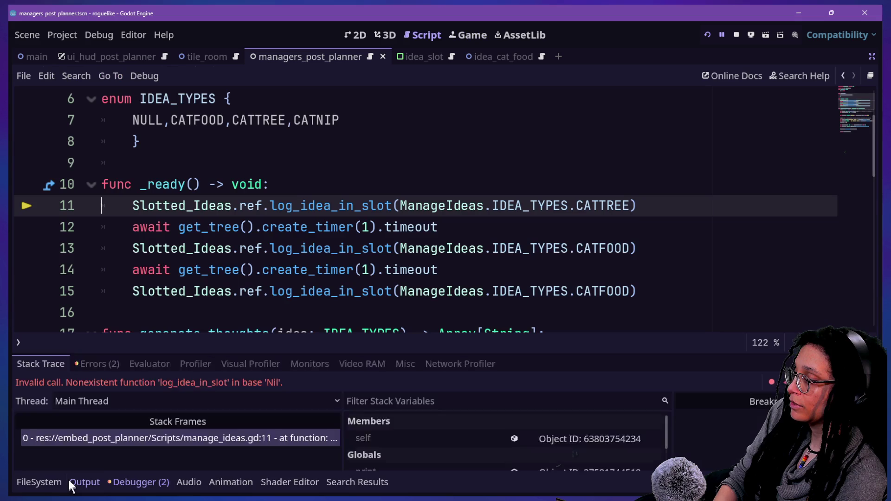
Inspect the Nil 'log_idea_in_slot' error, then select the body of _ready in manage_ideas.gd.
left_click(69, 479)
left_click(113, 482)
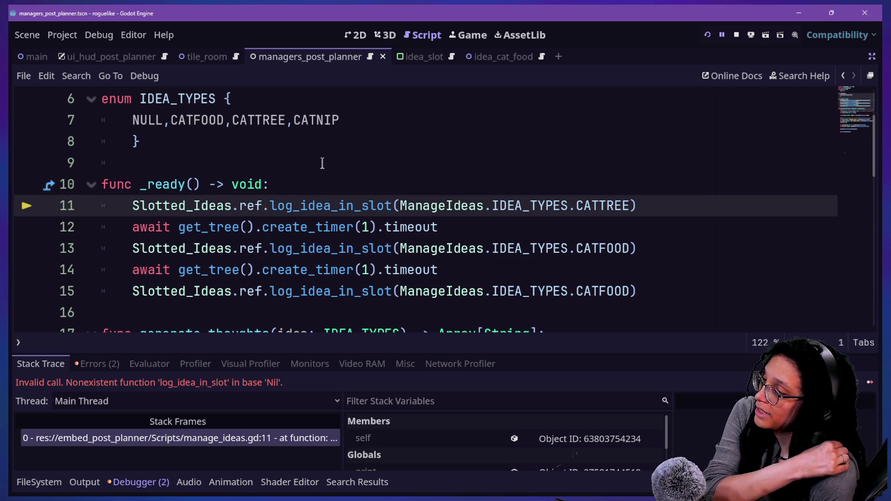
left_click(271, 213)
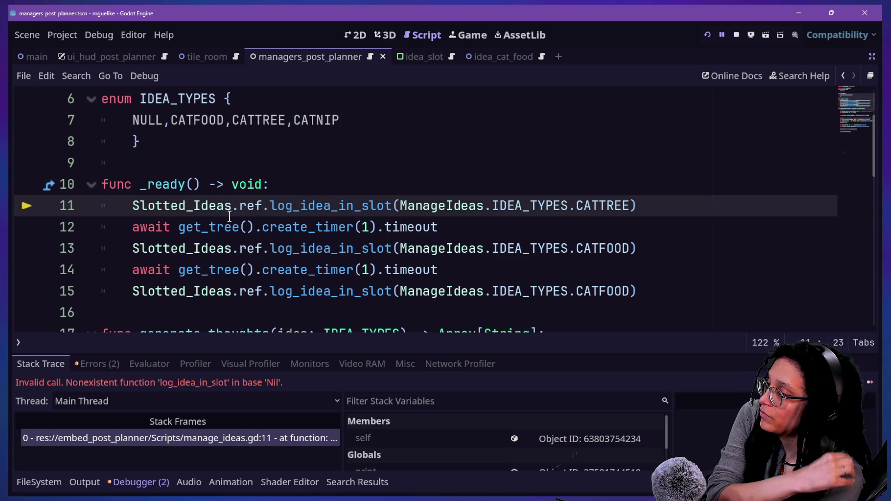
left_click_drag(227, 205, 269, 206)
left_click(270, 205)
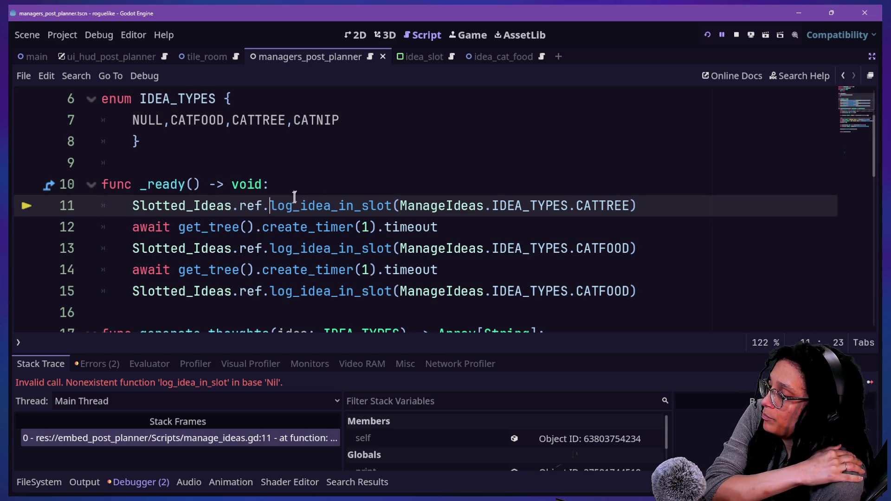
left_click(267, 188)
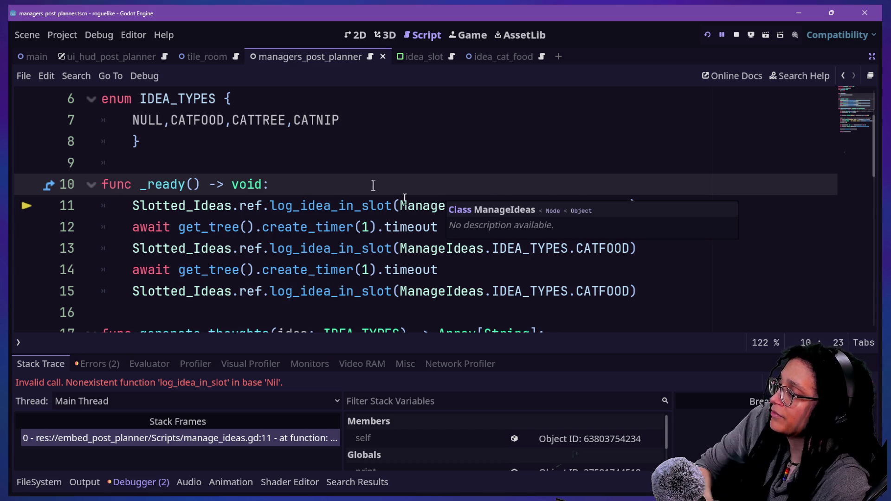
key("Return")
key("BackSpace")
key("BackSpace")
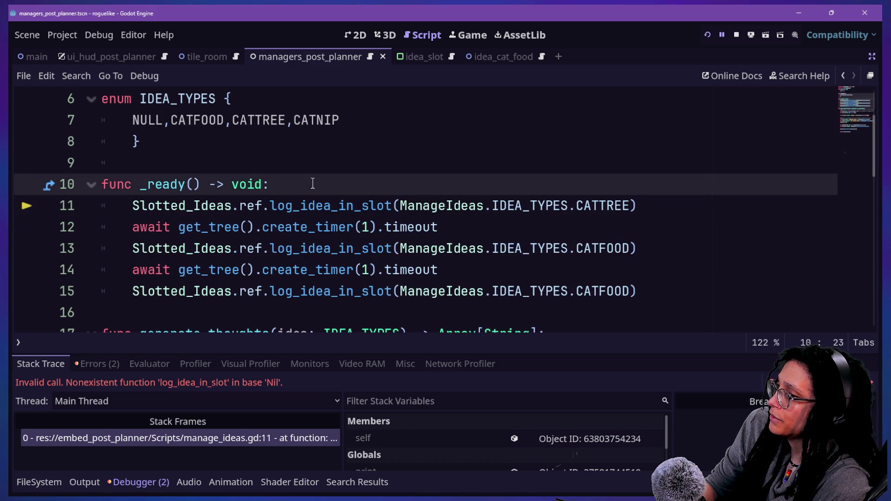
left_click_drag(651, 284, 617, 191)
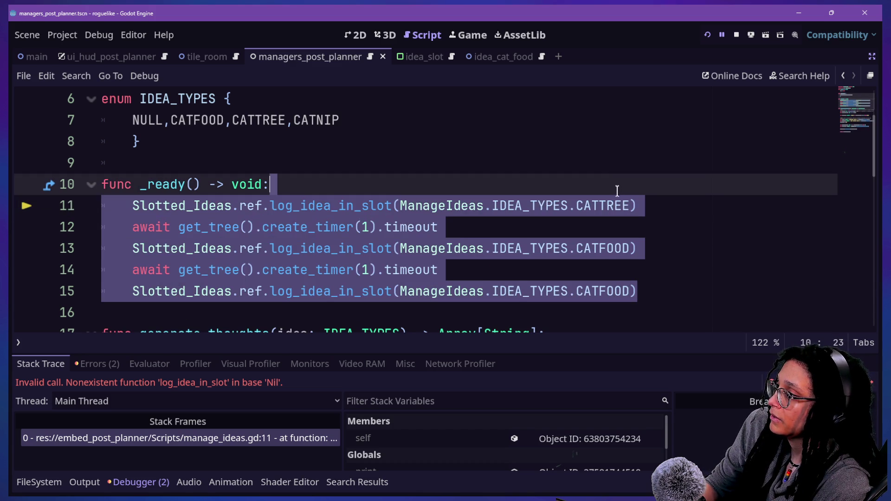
Delete the whole _ready function and its leftover blank lines from manage_ideas.gd.
key("BackSpace")
key("ctrl+shift+k")
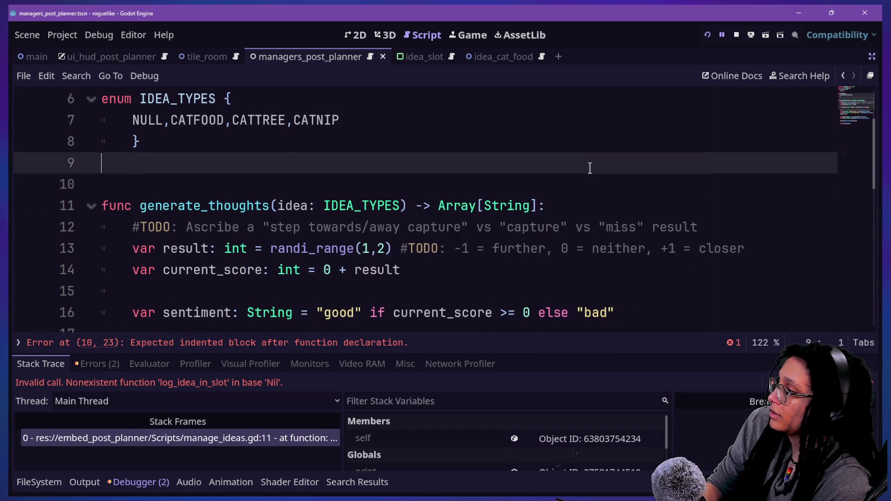
key("BackSpace")
key("BackSpace")
key("Up")
Search 'manage_debug' in Quick Open and open manage_debug_post_planner.gd.
key("shift+alt+o")
type("debug")
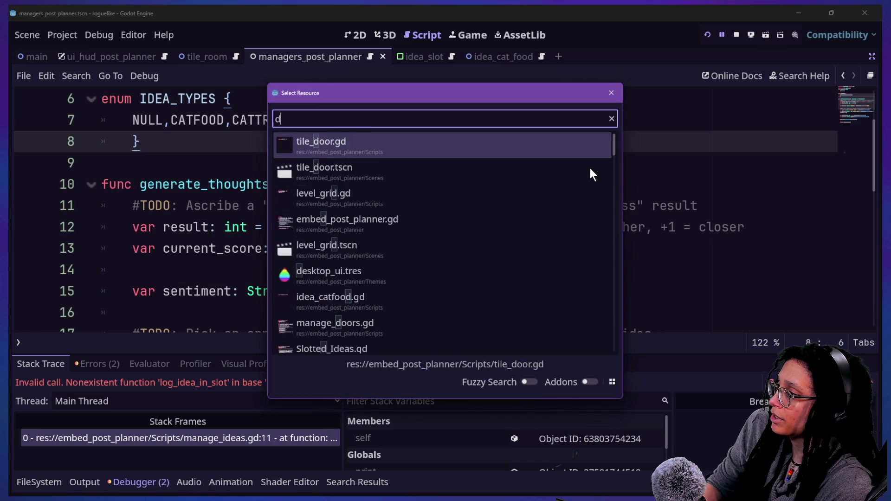
key("Down")
key("Down")
key("Down")
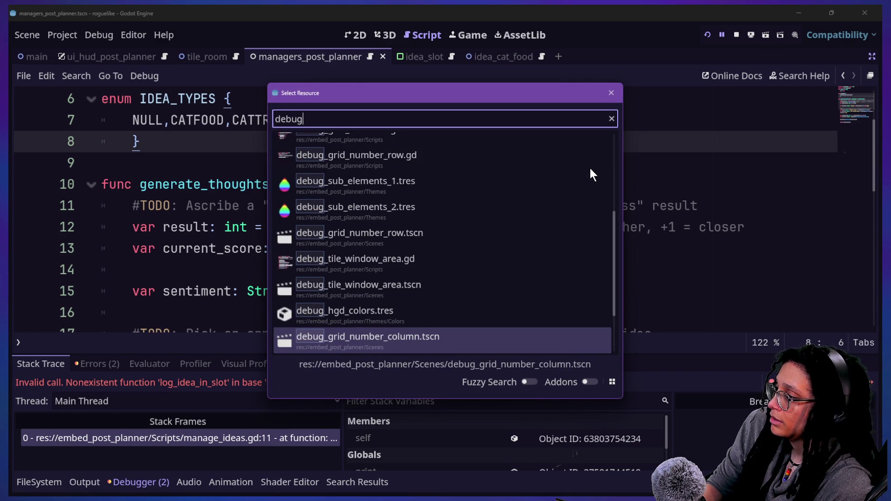
key("BackSpace")
key("BackSpace")
key("BackSpace")
type("manage_debug")
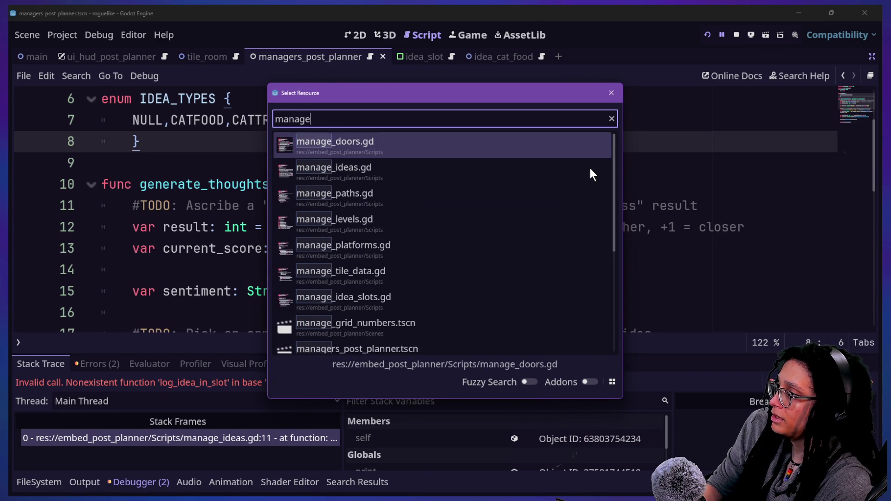
key("Return")
scroll(310, 201, "up", 2)
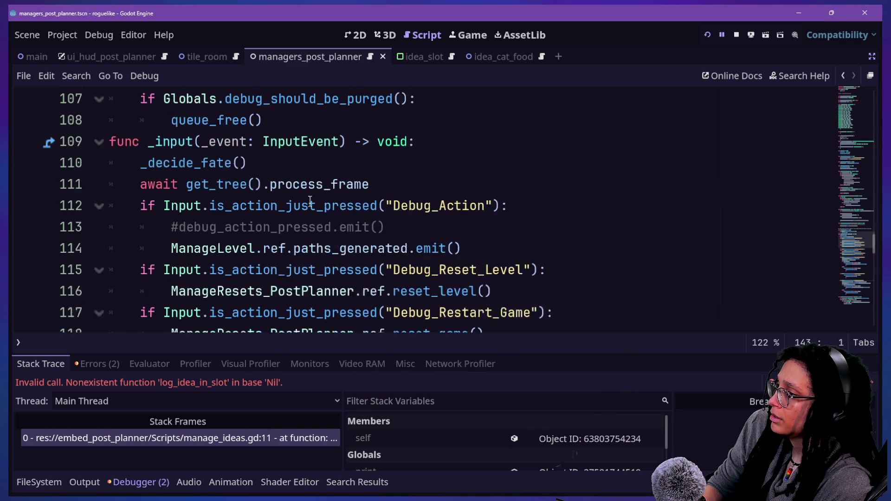
Comment out the paths_generated.emit() line under Debug_Action.
left_click(412, 182)
left_click(425, 227)
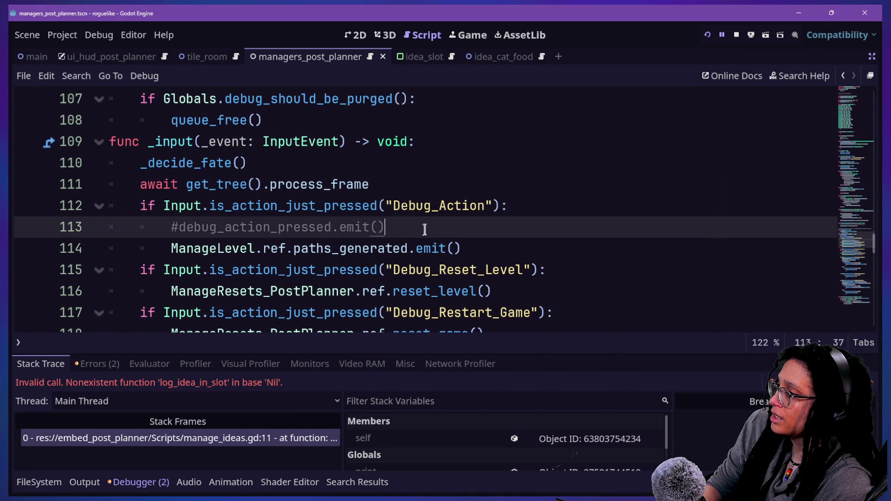
left_click(479, 246)
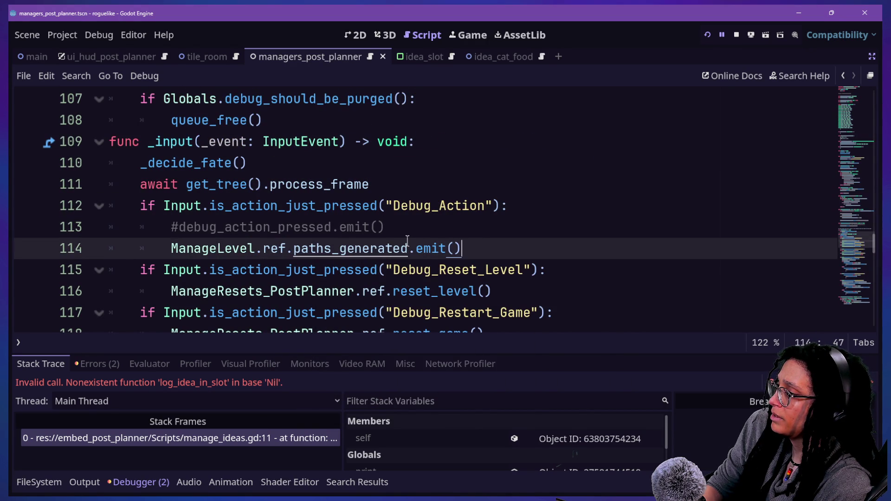
key("ctrl+k")
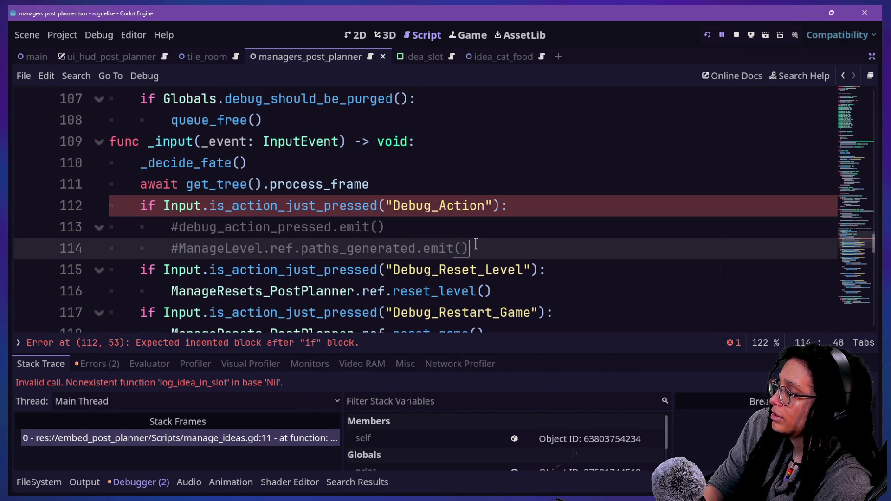
Paste the CATTREE/CATFOOD logging block below it, indented under Debug_Action.
key("Return")
key("ctrl+v")
key("ctrl+z")
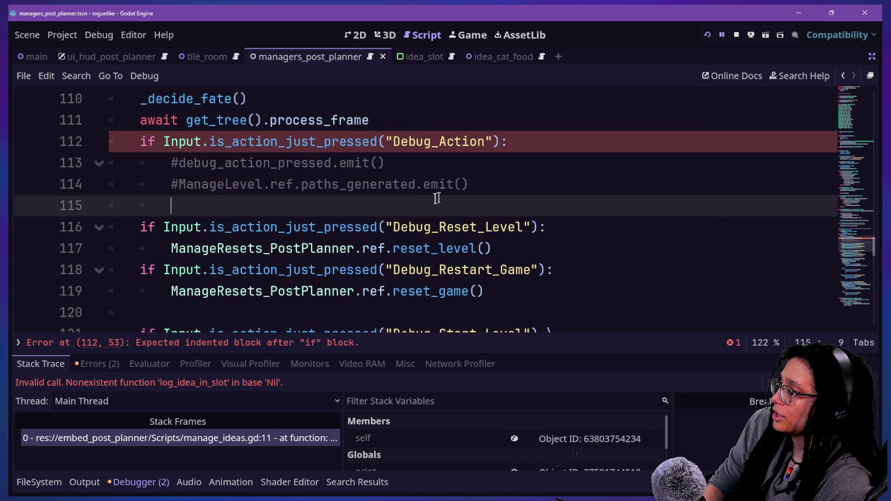
key("ctrl+v")
mouse_move(301, 227)
left_mouse_down()
mouse_move(299, 269)
mouse_move(381, 291)
mouse_move(398, 311)
left_mouse_up()
key("Tab")
left_click(369, 207)
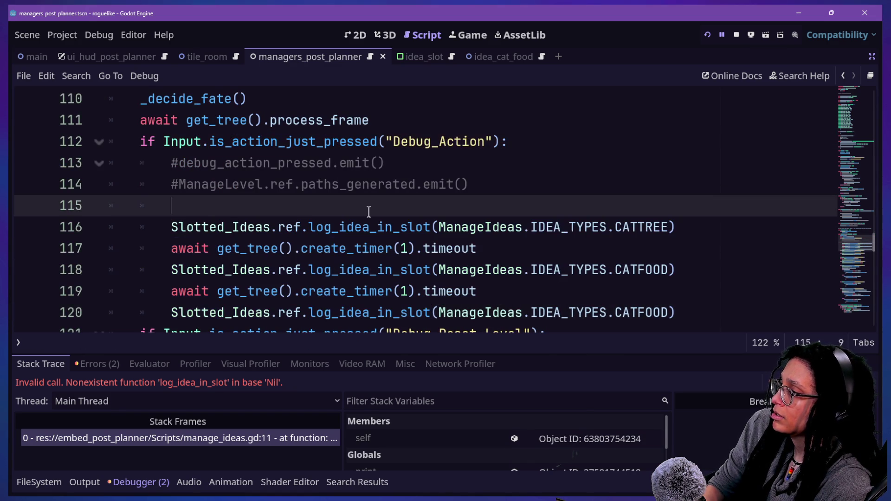
key("BackSpace")
left_click(62, 36)
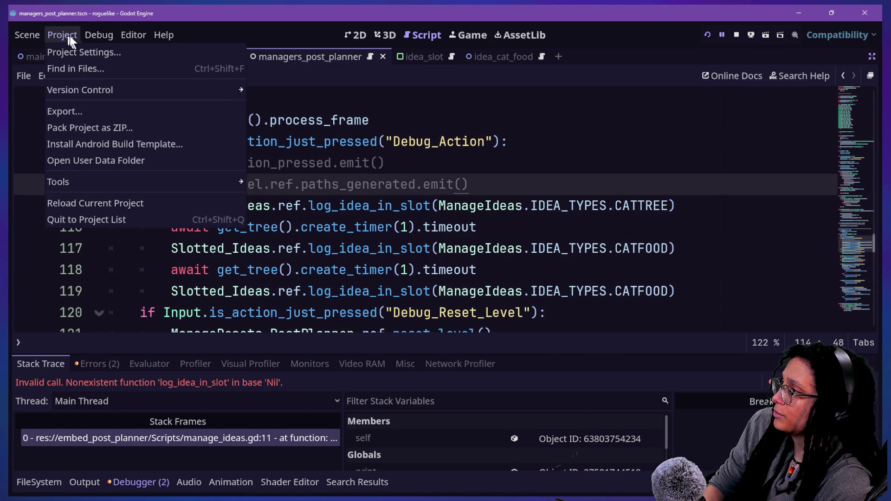
Open the Input Map in Project Settings and find Debug_Action.
left_click(82, 51)
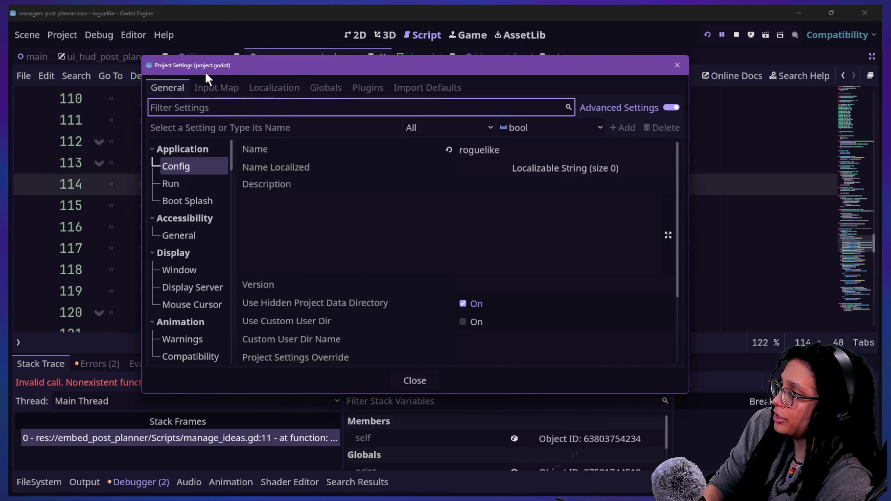
left_click(209, 87)
scroll(415, 225, "down", 2)
scroll(414, 225, "up", 2)
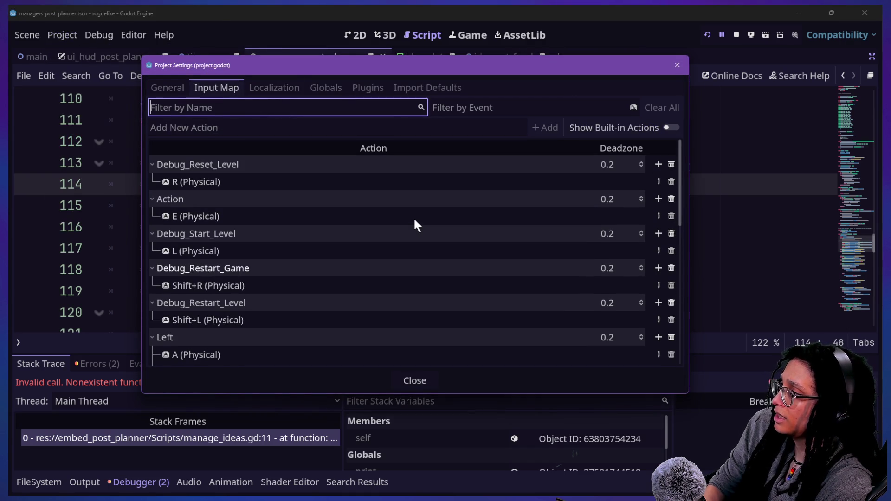
scroll(414, 220, "down", 6)
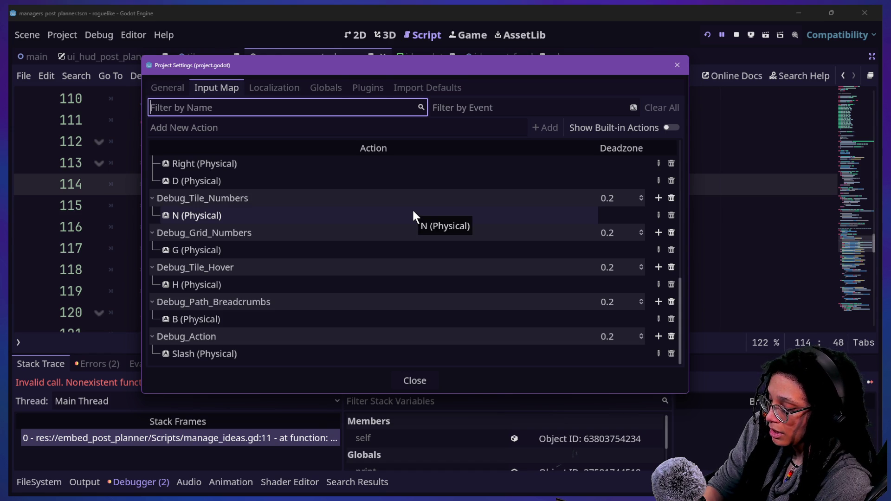
Add then remove Enter and Shift+Slash test events on Debug_Action.
left_click(659, 336)
key("shift+slash")
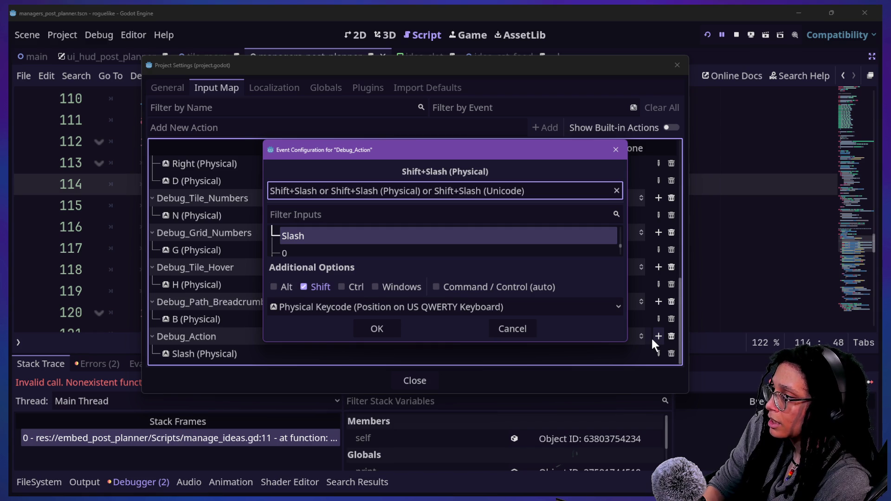
key("Return")
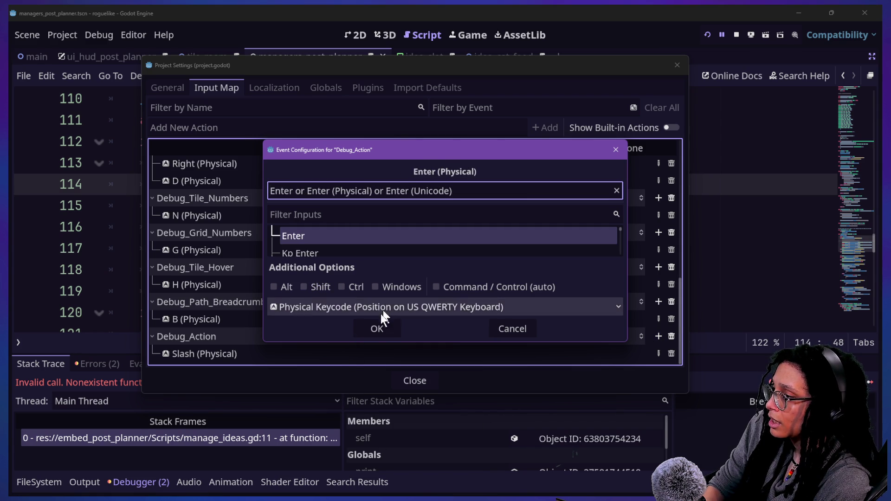
left_click(375, 326)
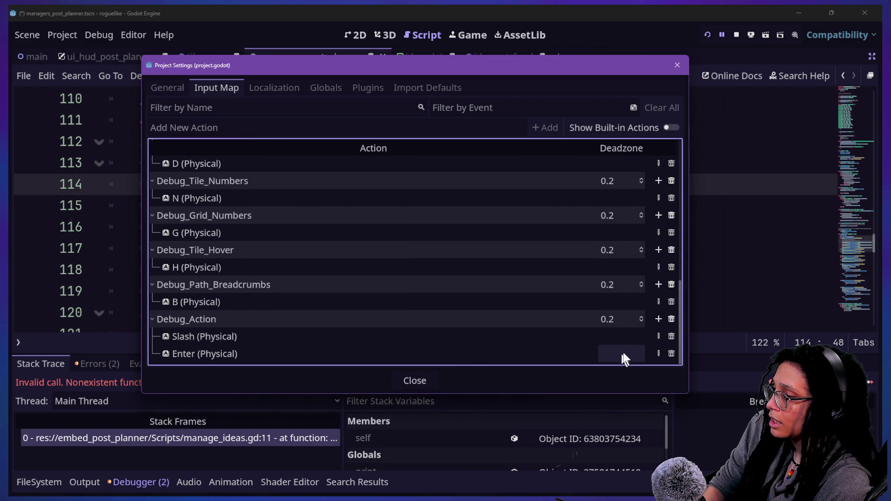
left_click(671, 354)
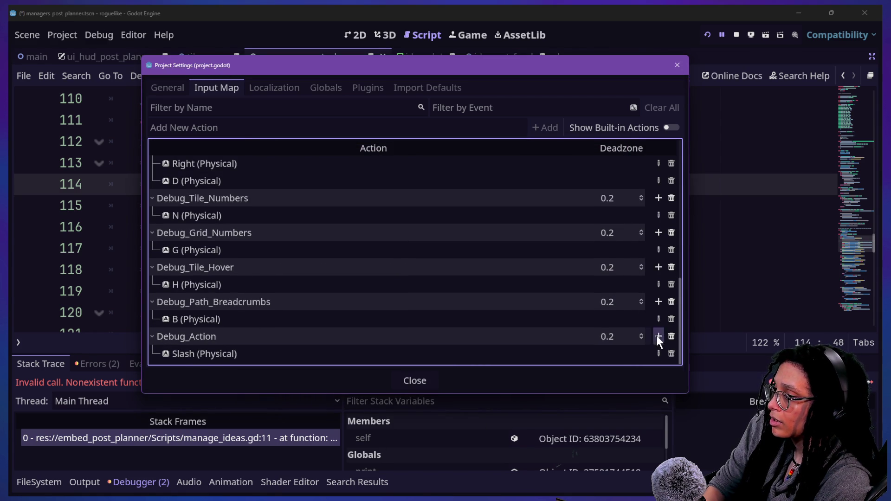
left_click(658, 336)
key("shift")
key("shift+slash")
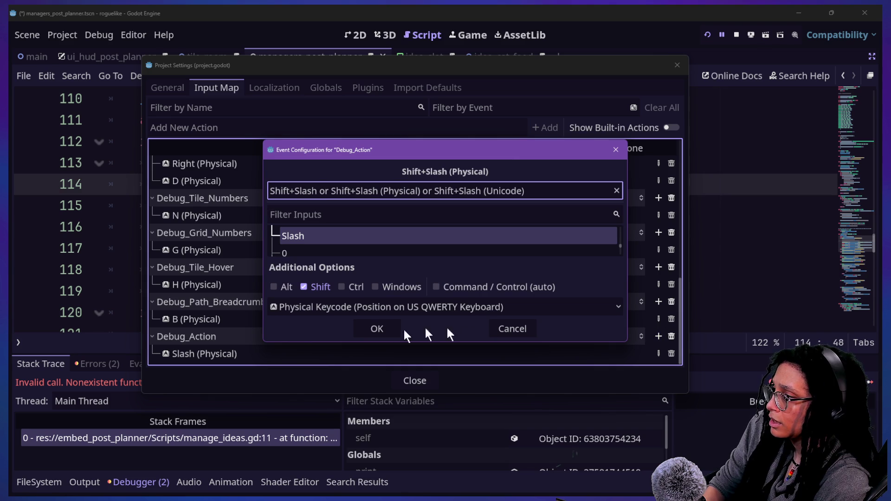
left_click(394, 332)
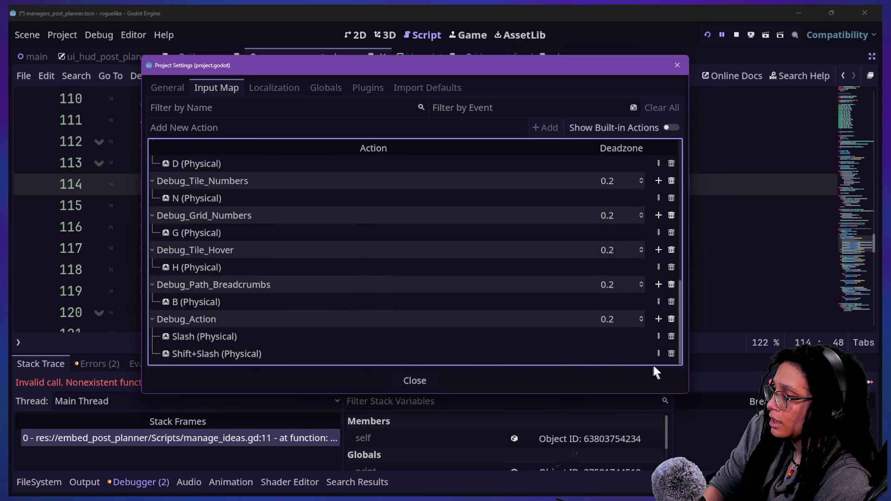
left_click(671, 353)
Add and remove a duplicate Slash event, close Project Settings, and run the game.
left_click(657, 336)
key("slash")
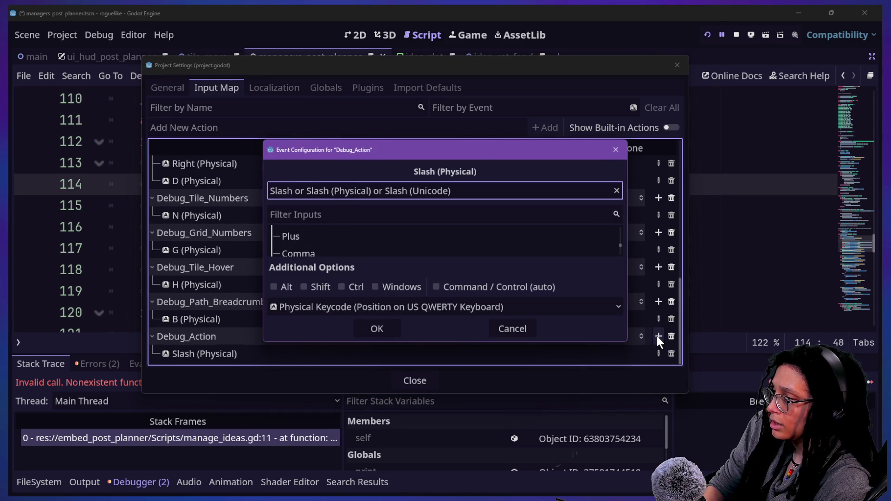
left_click(373, 328)
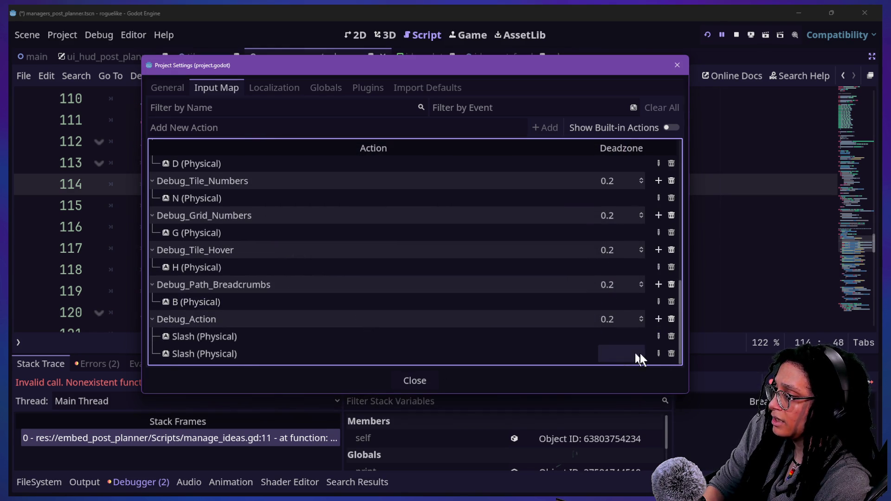
left_click(668, 353)
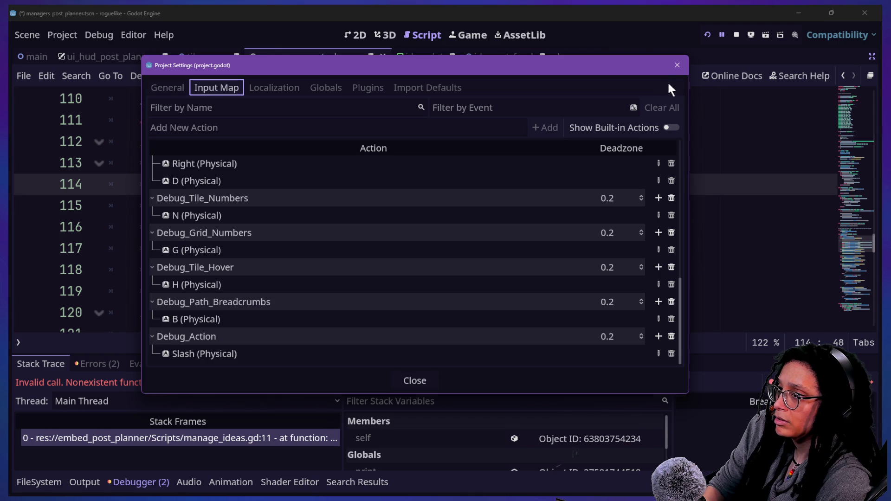
left_click(677, 65)
left_click(706, 35)
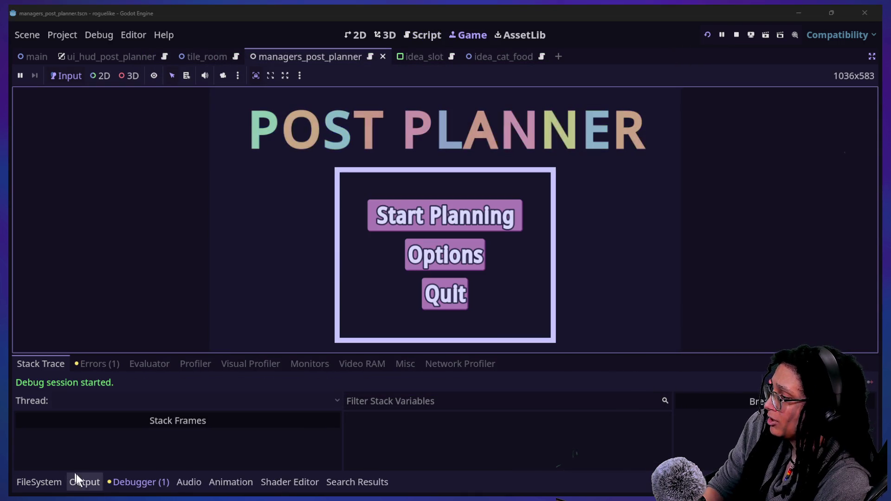
Show the Output panel and clear its message filter.
left_click(76, 479)
left_click(83, 462)
key("BackSpace")
key("BackSpace")
key("BackSpace")
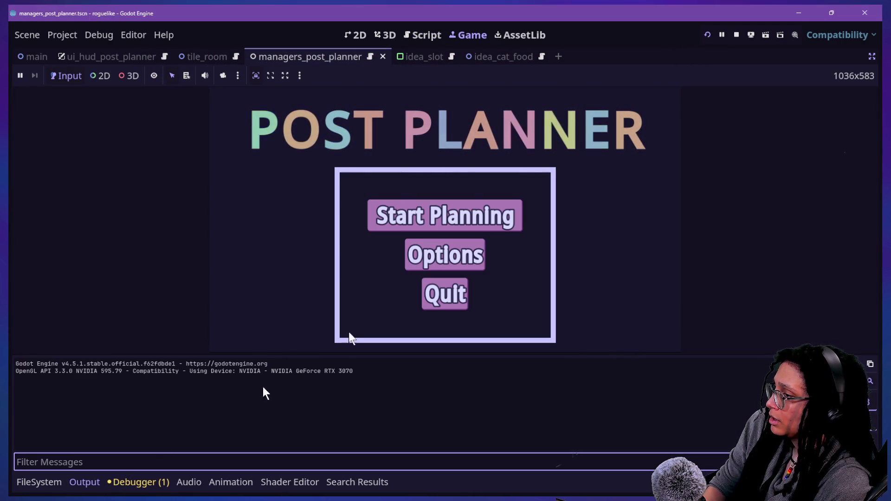
Start Planning, pick a platform to generate a level, and trigger the debug action.
left_click(413, 217)
left_click(416, 234)
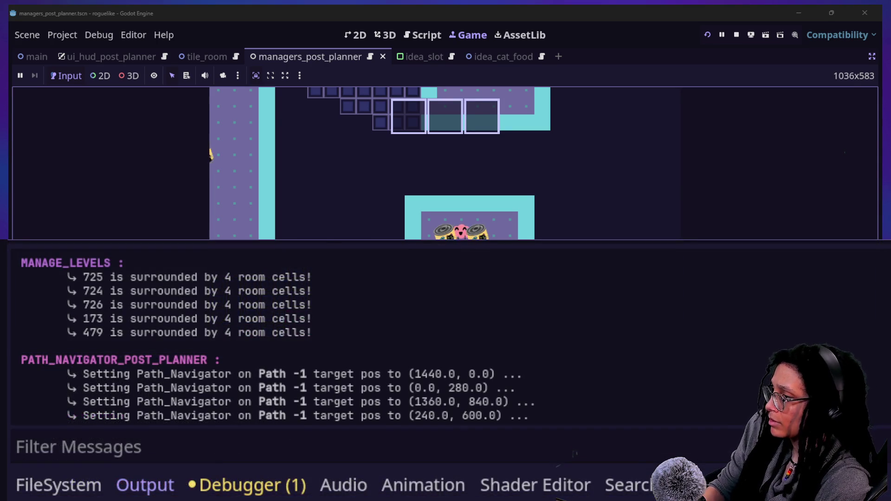
key("space")
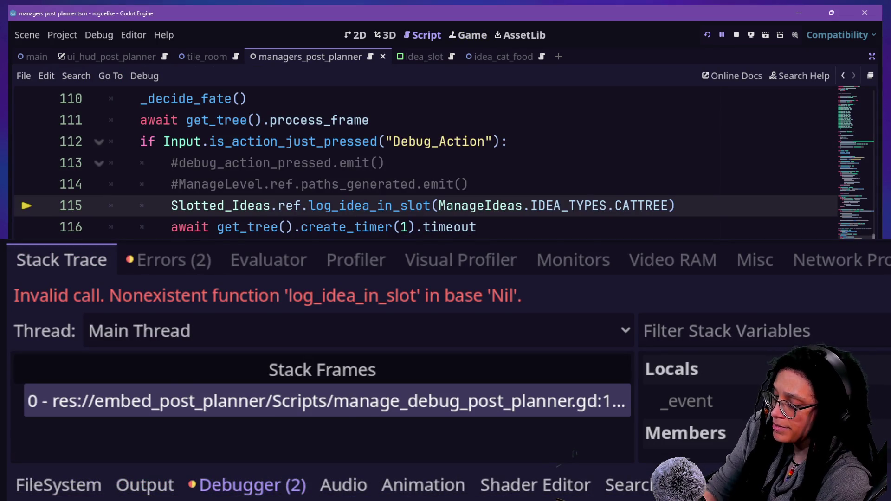
Search 'slotted' in Quick Open and open Slotted_Ideas.gd.
scroll(216, 243, "up", 9)
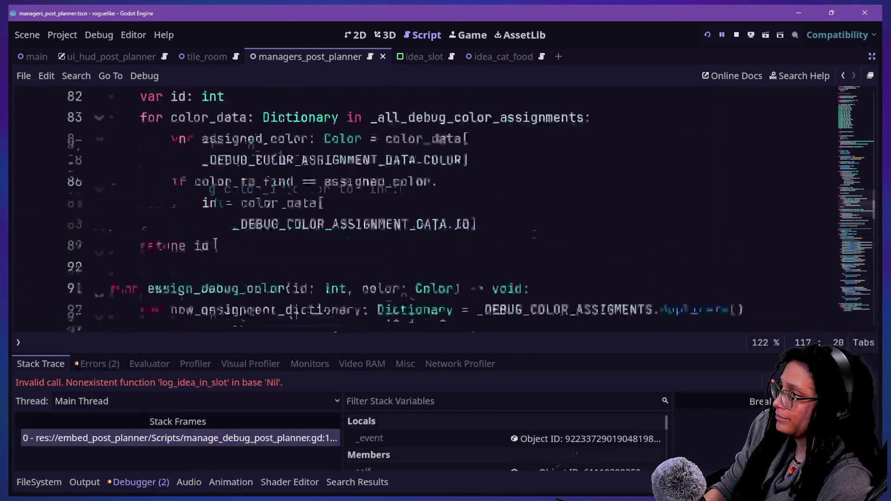
scroll(216, 243, "up", 20)
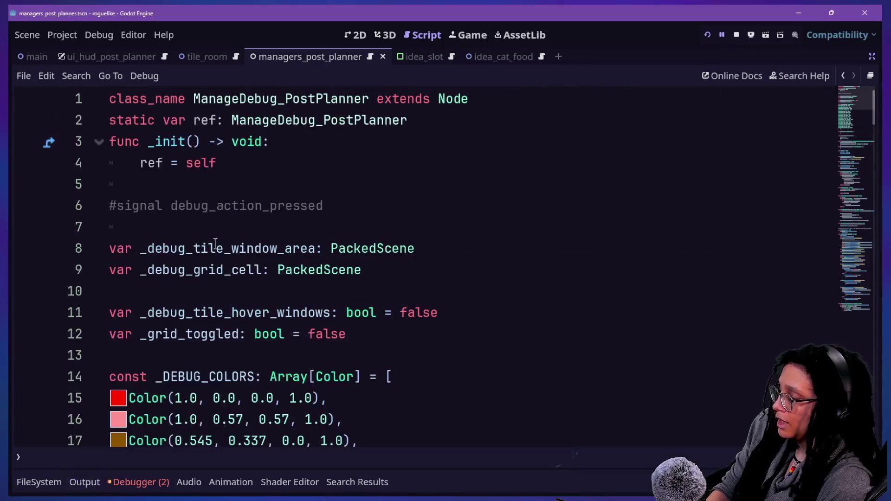
key("shift+alt+o")
key("Down")
key("Down")
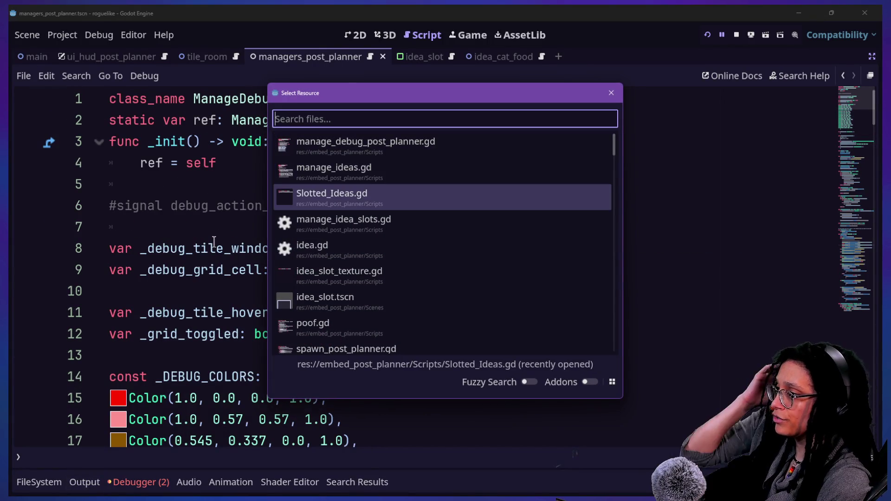
key("Down")
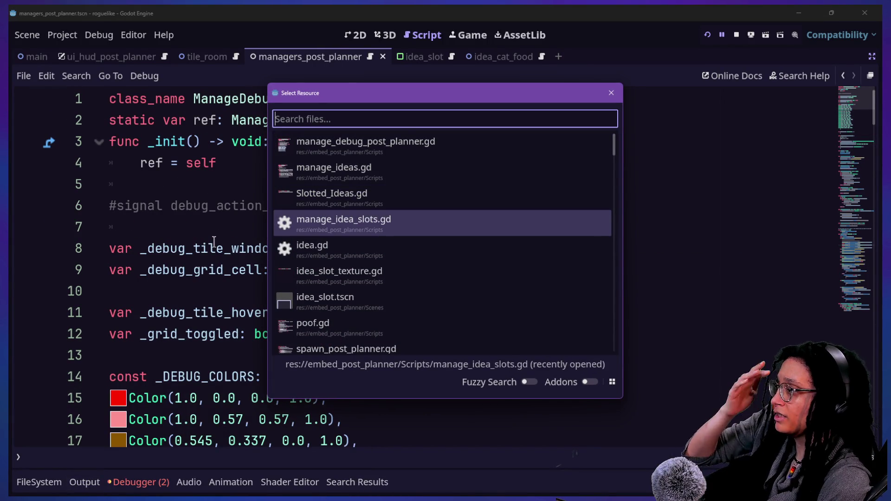
key("Down")
key("Up")
key("Up")
key("Up")
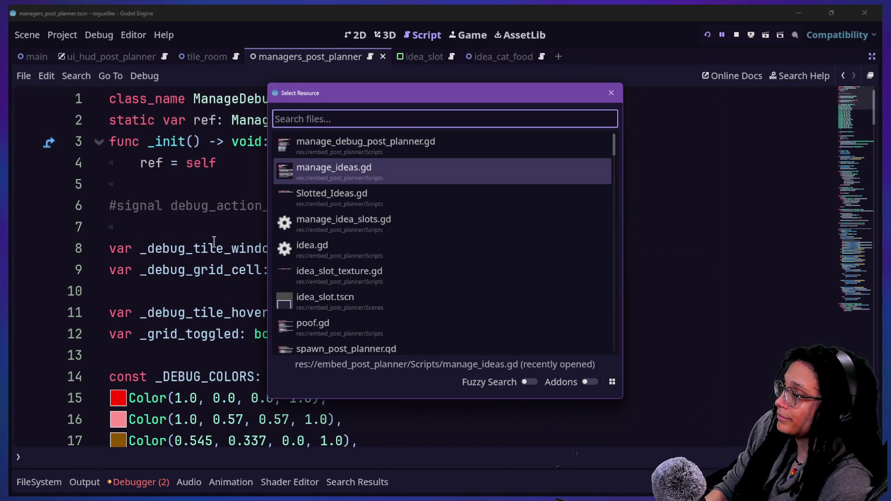
type("slotted")
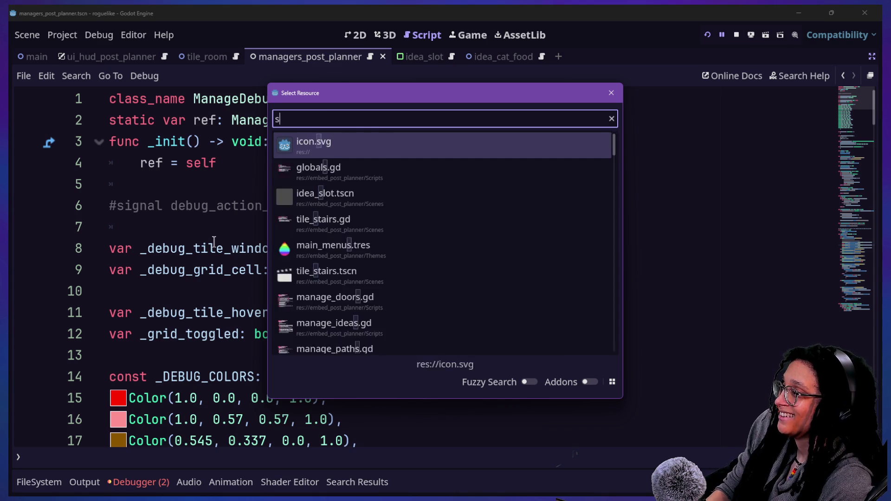
key("Return")
mouse_move(346, 334)
left_mouse_down()
mouse_move(308, 312)
mouse_move(226, 85)
left_mouse_up()
left_click(301, 155)
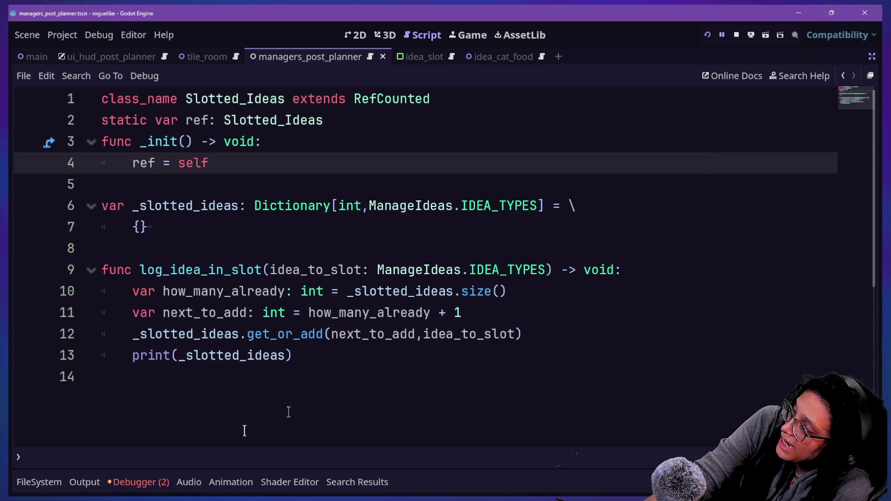
Highlight the log_idea_in_slot function body and the script's top lines while explaining them.
left_click_drag(299, 356, 284, 270)
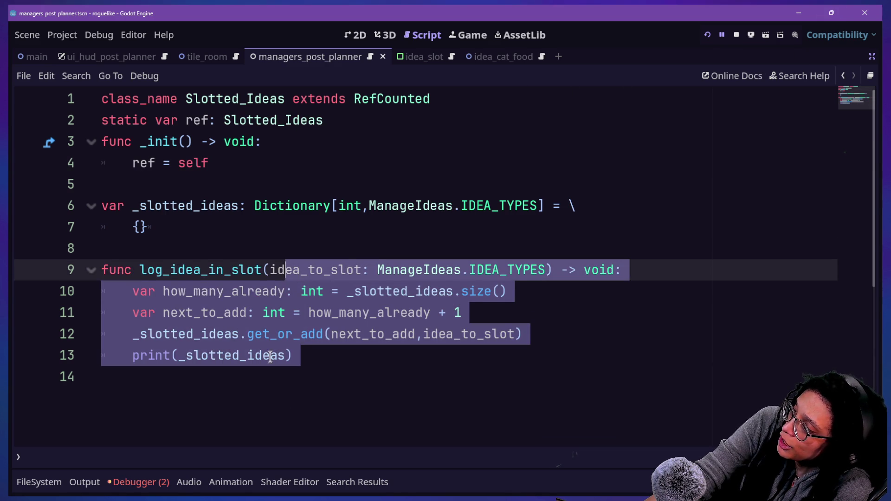
left_click(271, 355)
left_click_drag(141, 290, 520, 369)
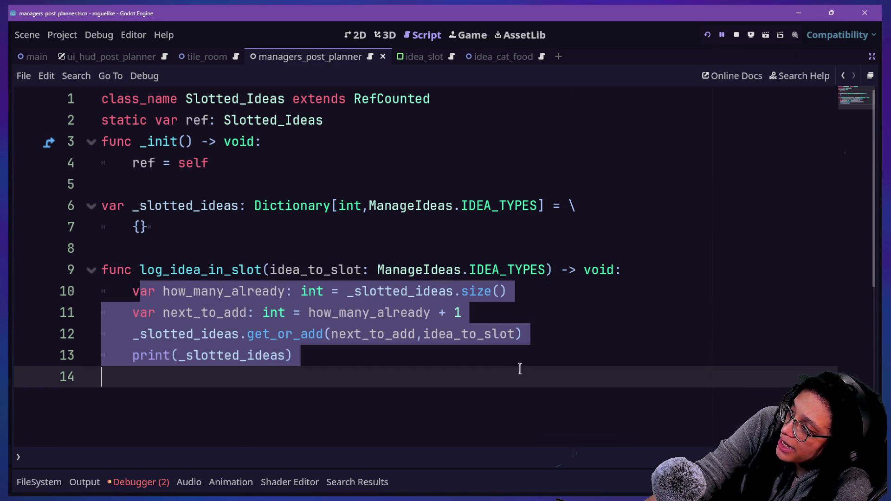
left_click_drag(325, 120, 354, 270)
left_click_drag(297, 366, 348, 291)
left_click(382, 165)
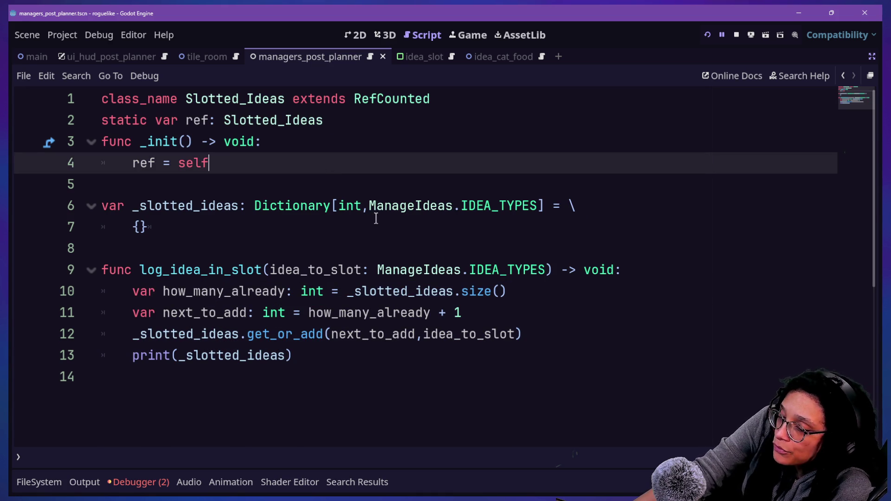
left_click(411, 399)
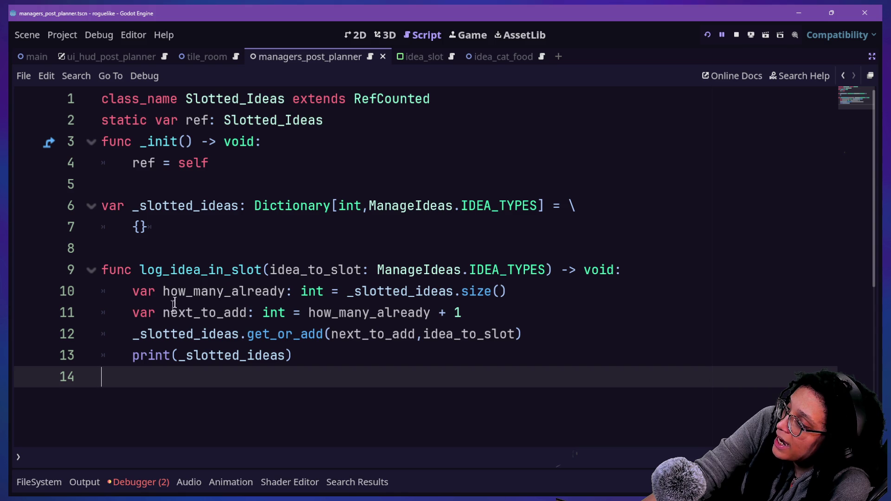
mouse_move(141, 299)
left_mouse_down()
mouse_move(264, 318)
mouse_move(597, 318)
left_mouse_up()
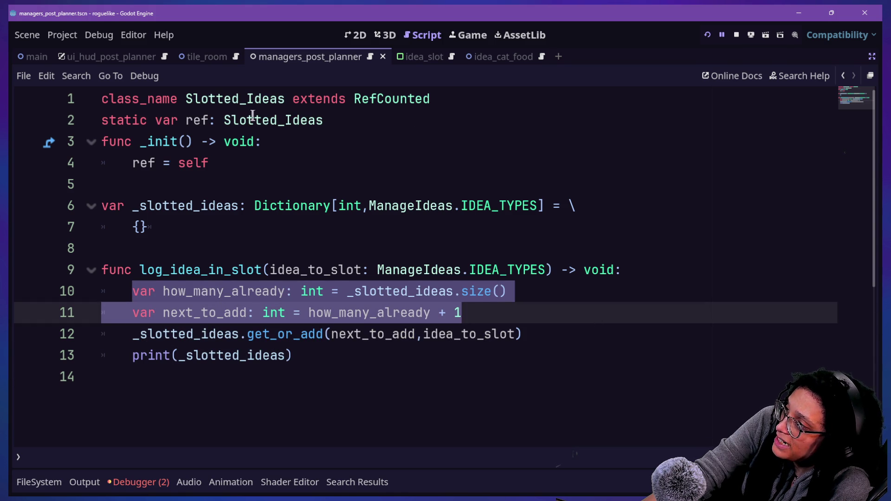
left_click_drag(252, 116, 259, 143)
double_click(411, 99)
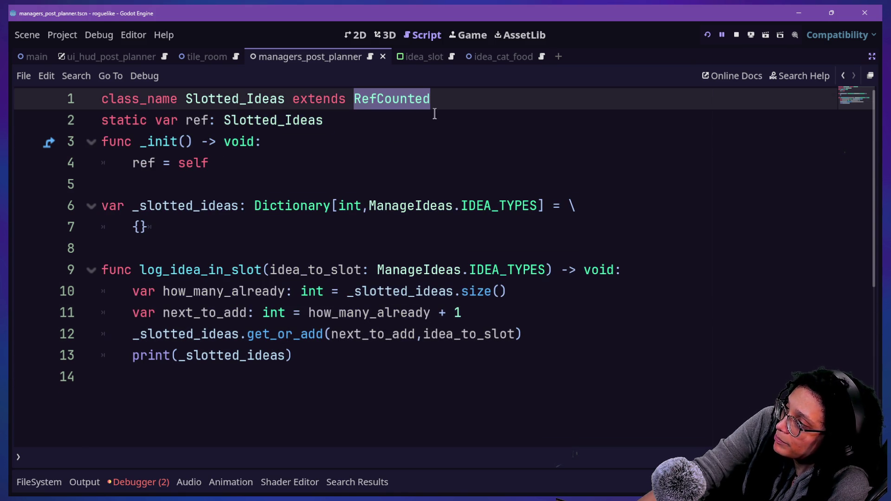
Rename the class on line 1 to Manage_Slotting_Ideas and retype the line 2 static ref.
left_click(184, 99)
type("Manage")
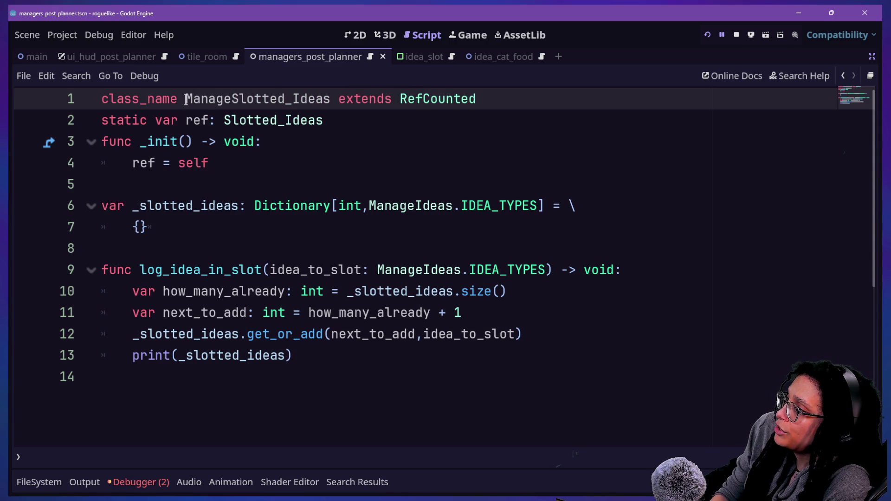
type("_")
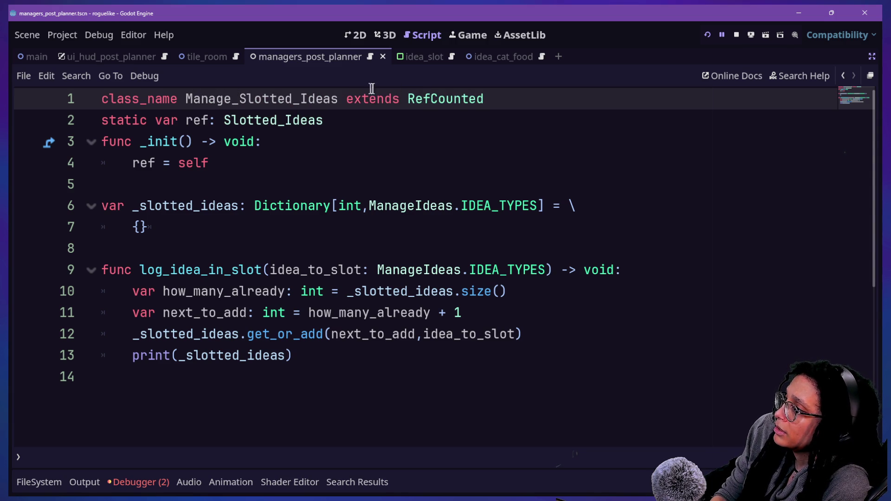
key("BackSpace")
key("BackSpace")
type("ing")
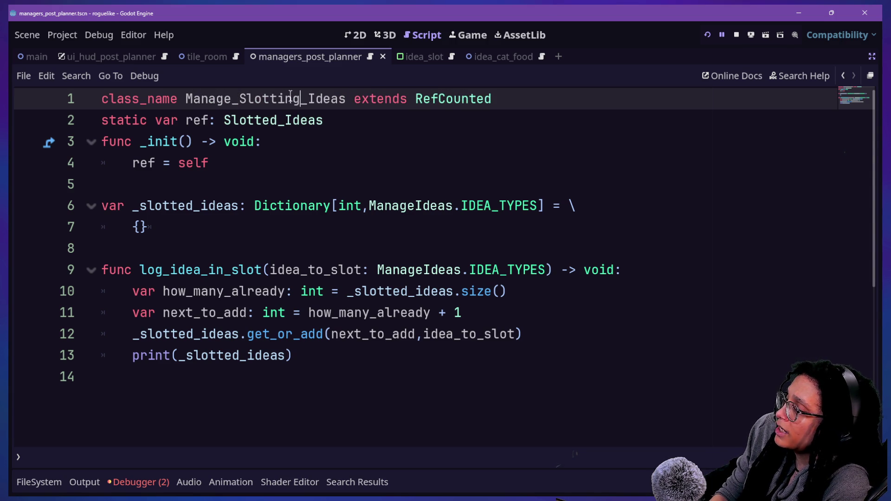
left_click(402, 122)
left_click_drag(401, 122, 223, 121)
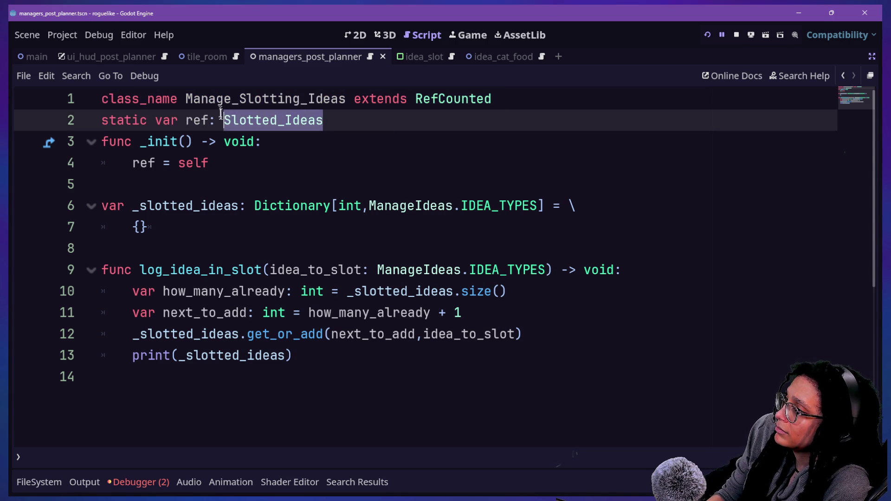
left_click(225, 99)
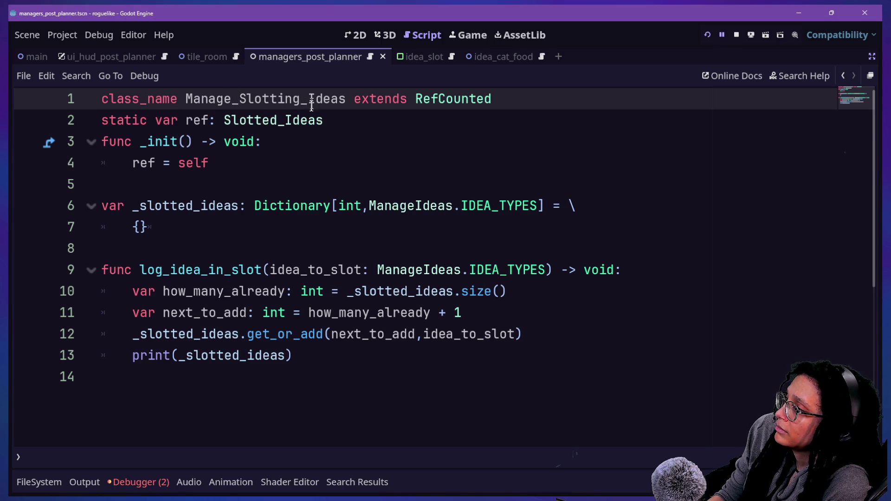
mouse_move(225, 122)
left_mouse_down()
mouse_move(327, 139)
mouse_move(328, 124)
left_mouse_up()
type("Manag")
type("lo")
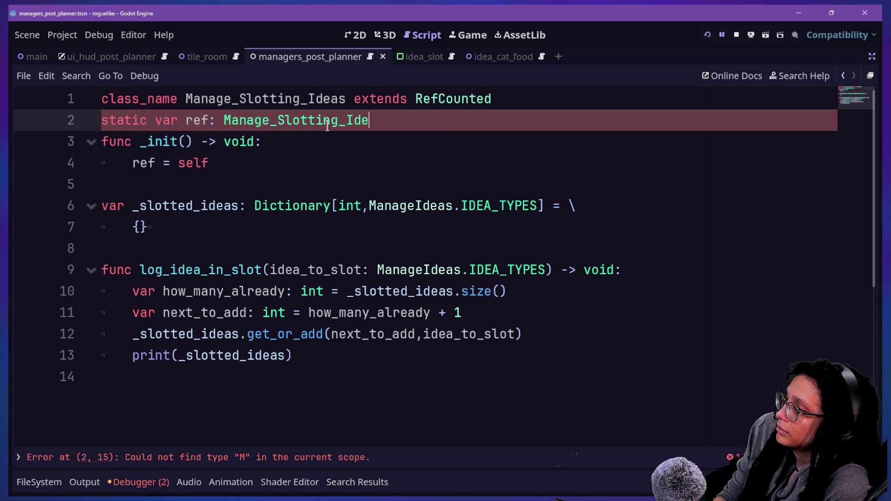
type("as")
Change the base class from RefCounted to Node and restore the scene and inspector panels.
left_click(447, 101)
type("N")
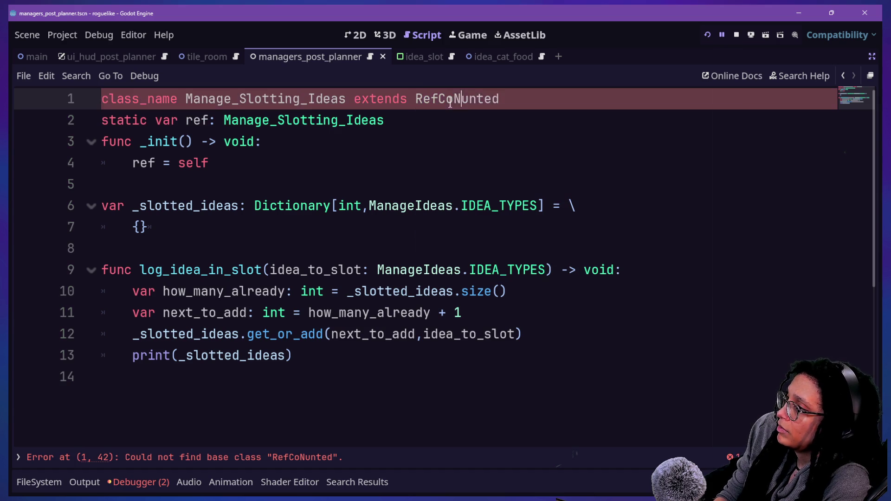
key("BackSpace")
key("BackSpace")
key("BackSpace")
type("No")
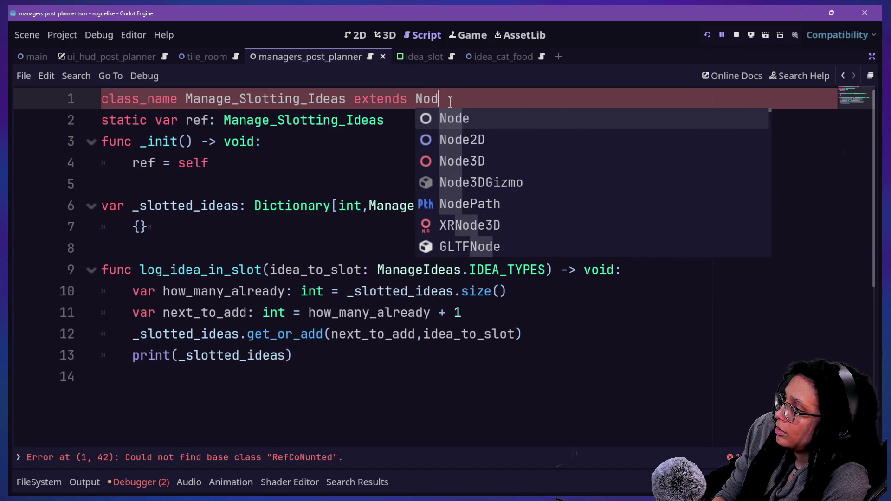
key("Return")
left_click(268, 166)
left_click(328, 209)
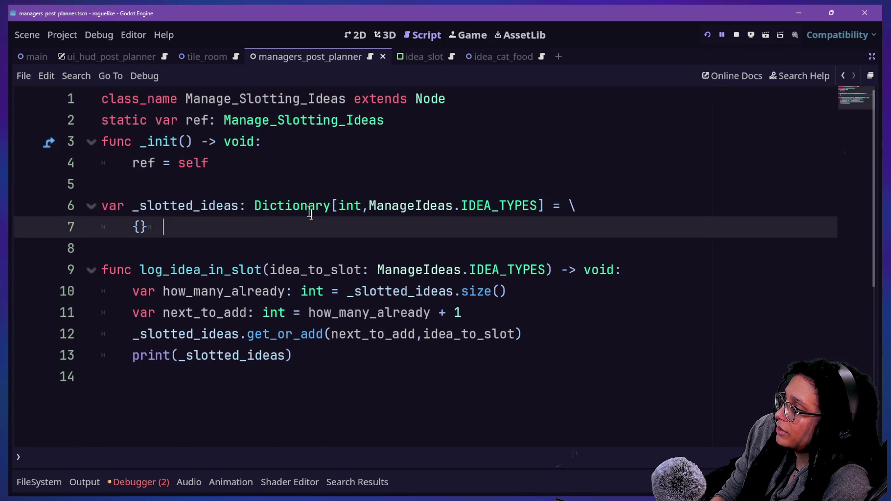
left_click(533, 308)
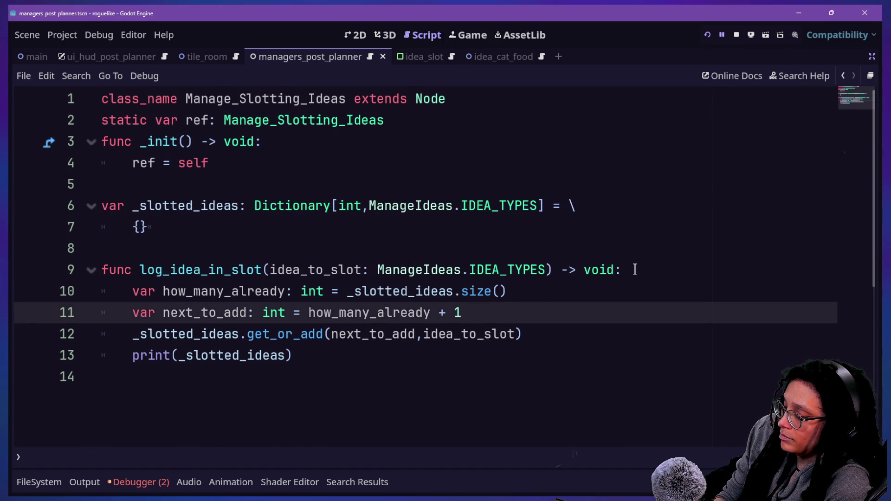
key("ctrl+shift+F11")
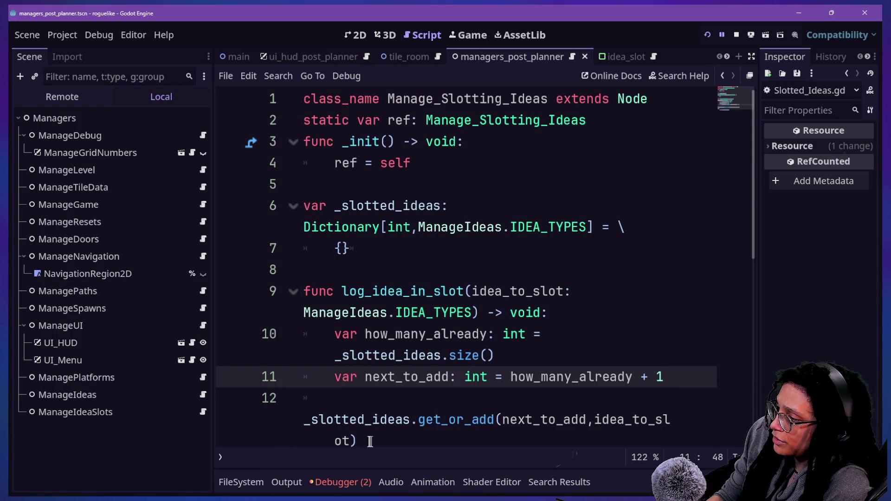
Filter the FileSystem dock by 'slotted' to locate Slotted_Ideas.gd.
left_click(286, 482)
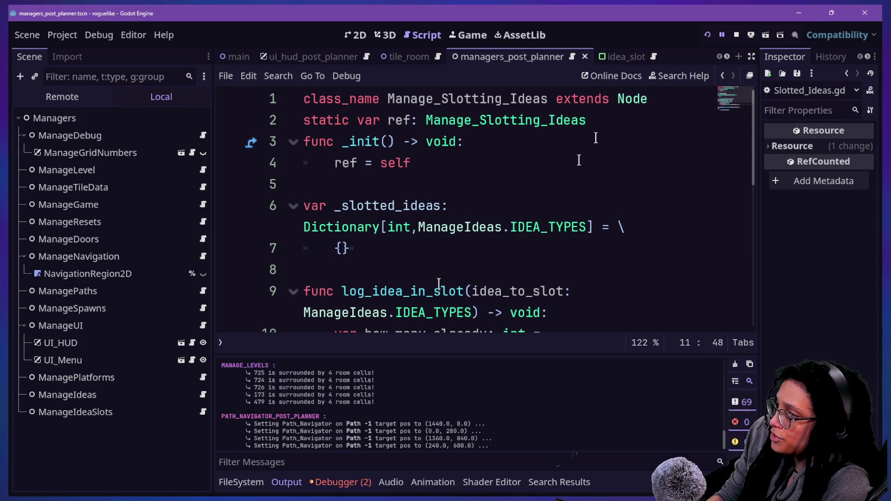
left_click(230, 485)
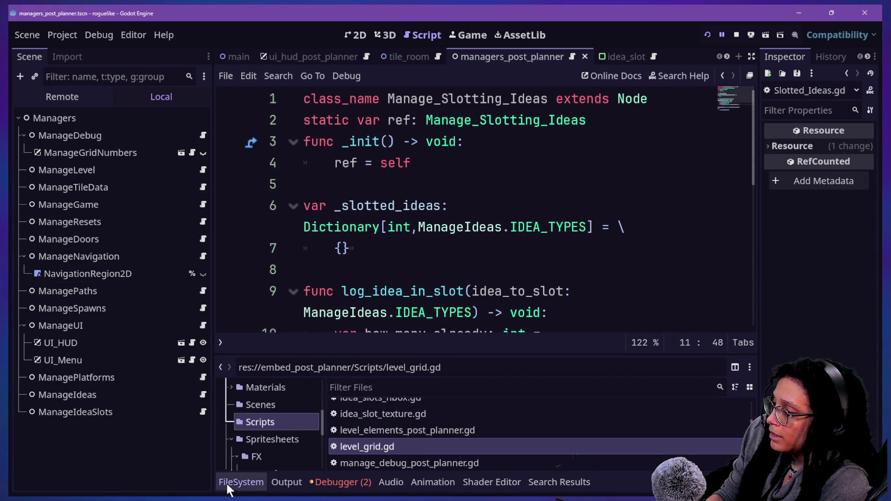
left_click(381, 388)
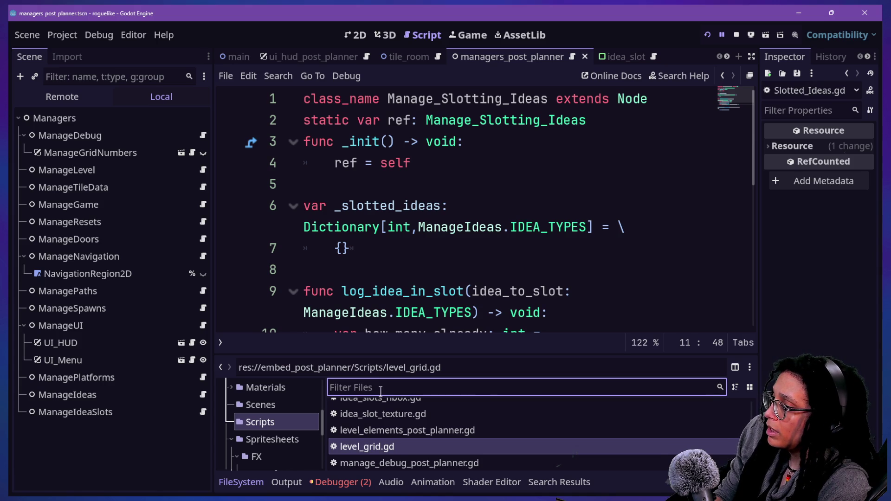
type("slotted")
Rename Slotted_Ideas.gd to manage_slotting_ideas.gd and filter the file list by 'manage_sl'.
right_click(394, 410)
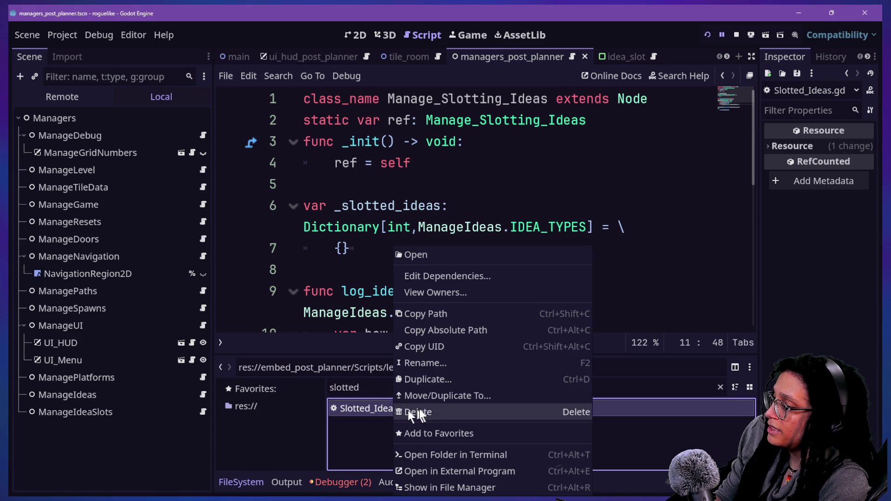
left_click(431, 366)
type("Manage")
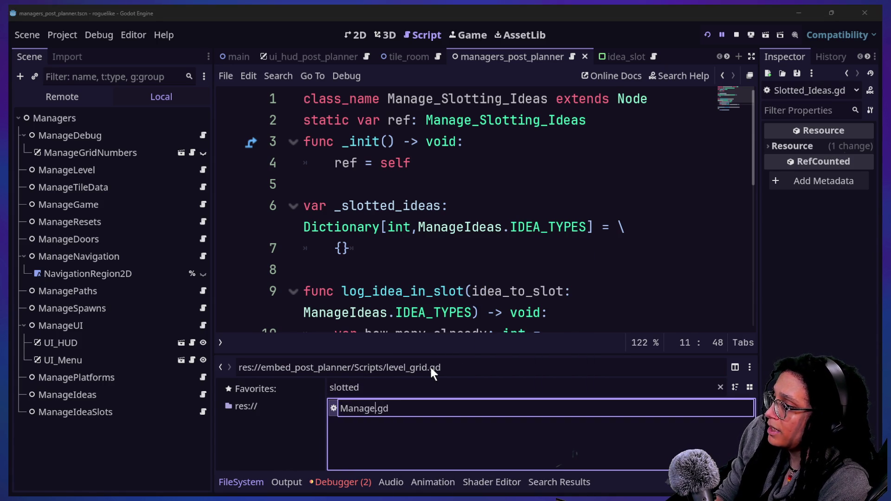
key("BackSpace")
key("shift+Home")
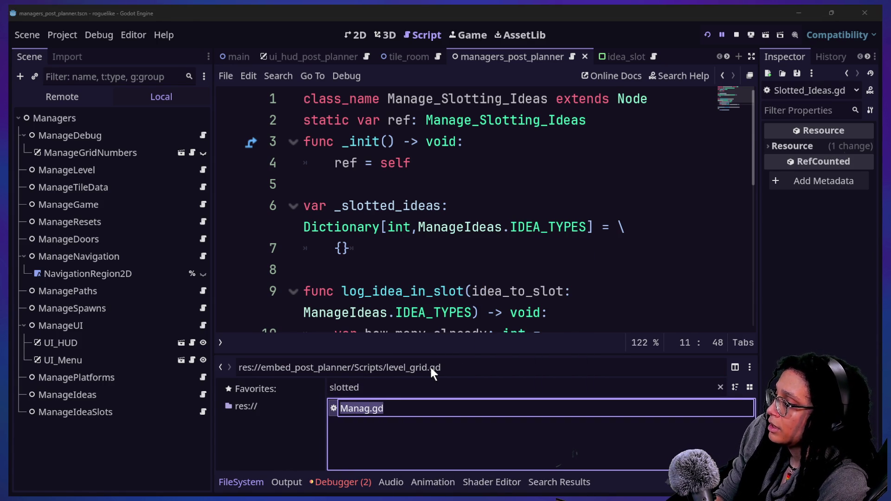
type("manage")
type("_slotting_i")
type("deas")
key("Return")
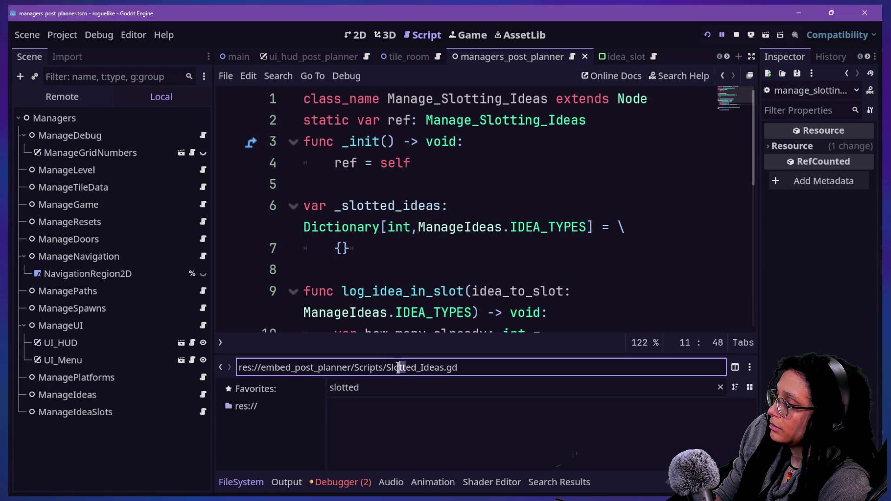
left_click(720, 387)
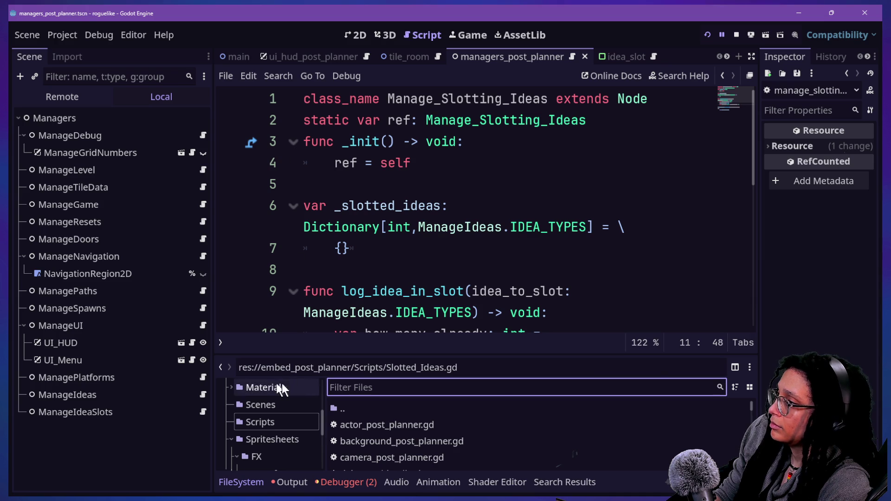
type("m")
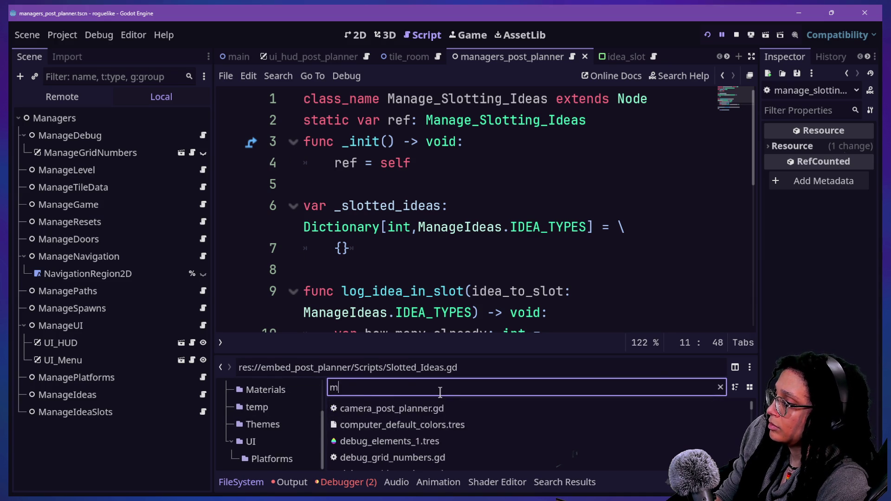
type("anage_sl")
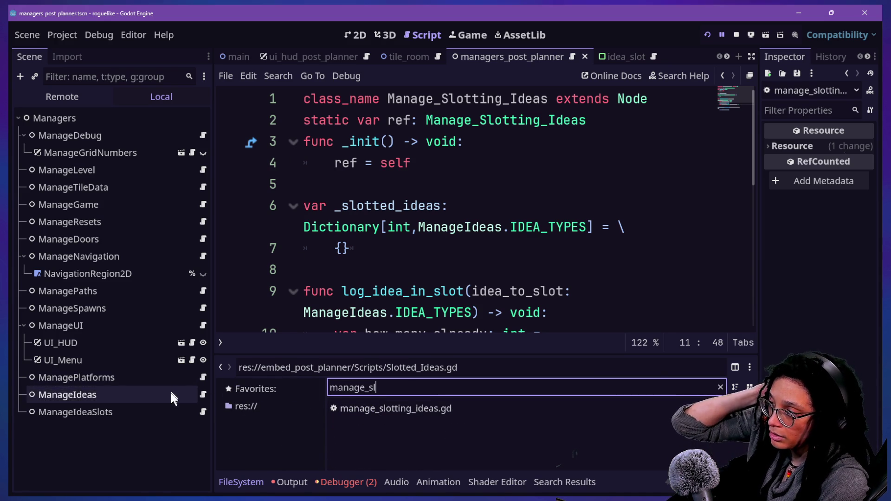
Add a plain Node child under the Managers node.
right_click(118, 116)
left_click(146, 124)
type("node")
key("Return")
Name the new node ManageSlottingIdeas, attach manage_slotting_ideas.gd to it, and run the game.
double_click(75, 427)
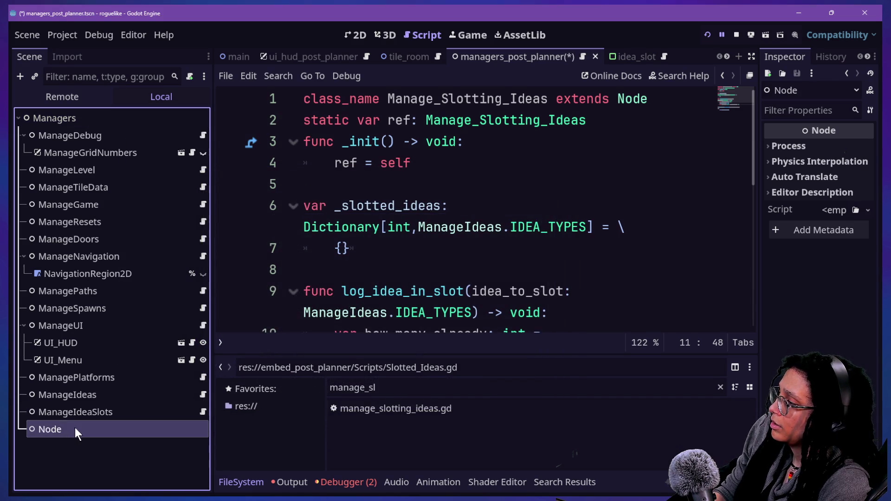
type("Ma")
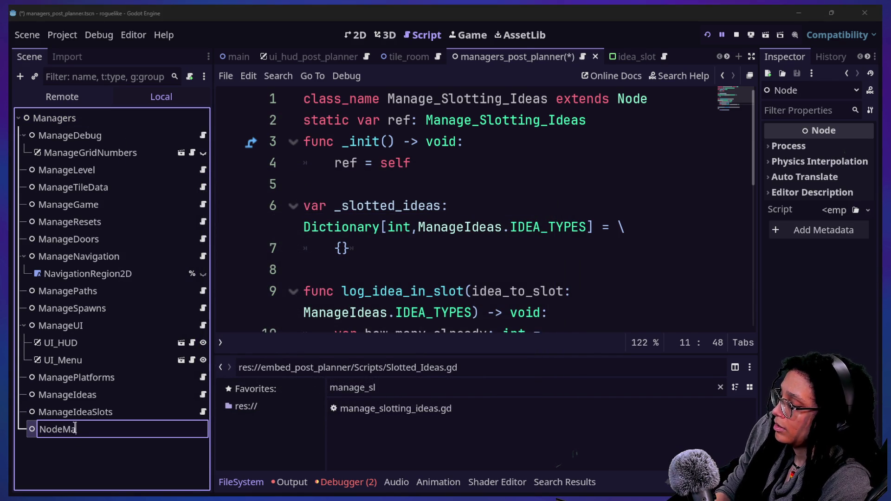
key("ctrl+a")
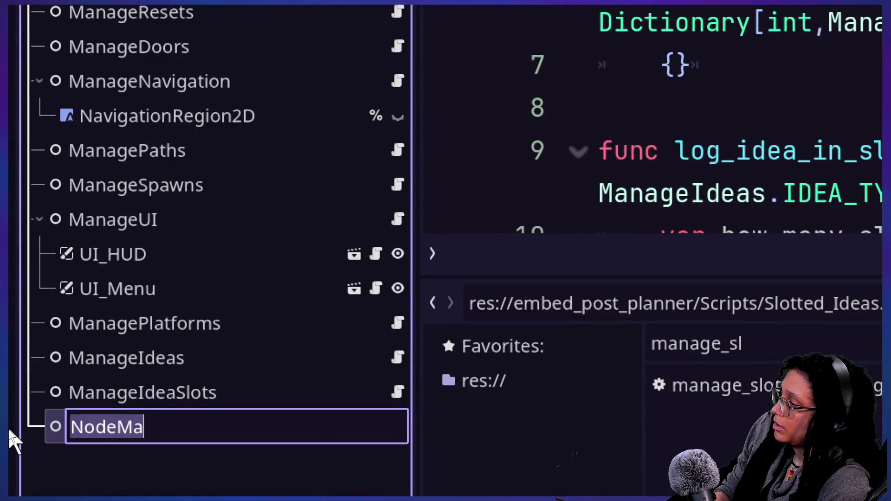
type("ManageSlotting")
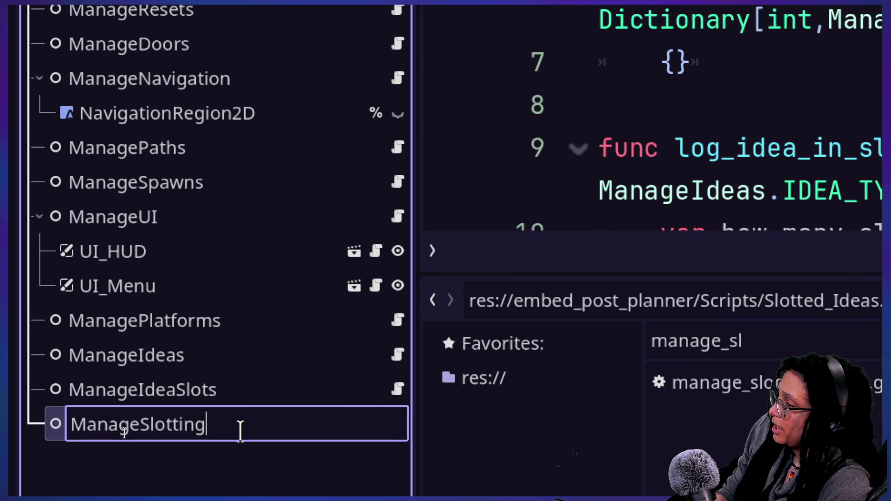
type("Ideas")
key("Return")
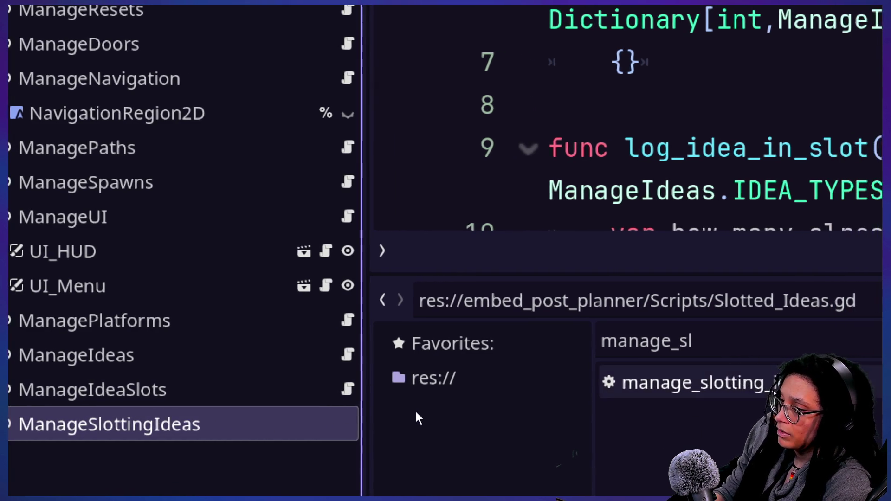
mouse_move(415, 410)
left_mouse_down()
mouse_move(10, 423)
mouse_move(163, 424)
left_mouse_up()
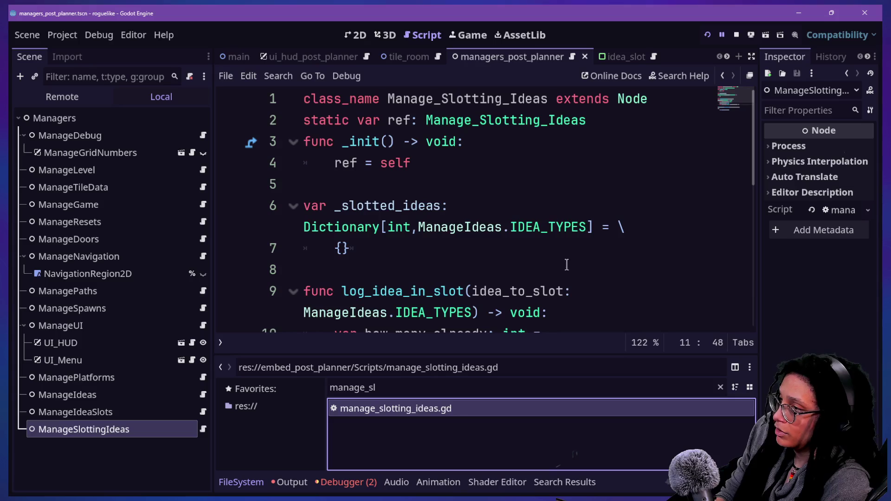
left_click(708, 35)
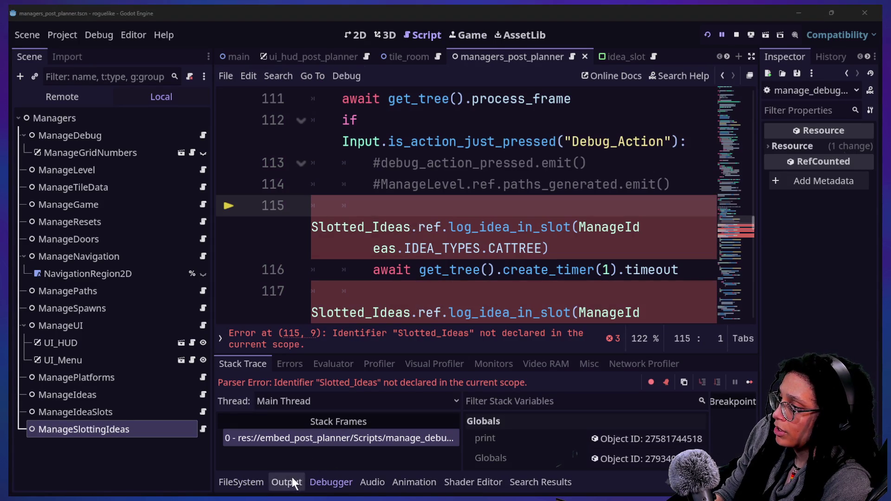
Replace Slotted_Ideas on line 115 of the debug script with Manage_Slotting_Ideas.
left_click(313, 232)
double_click(406, 231)
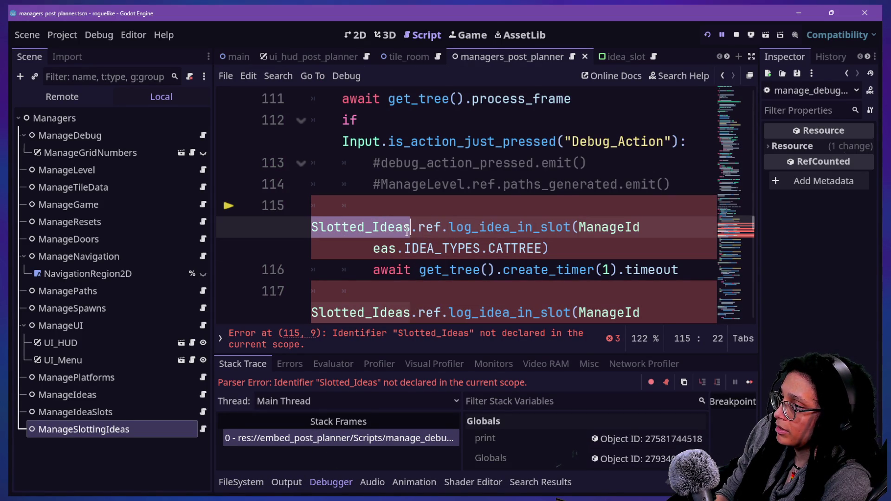
scroll(571, 208, "down", 2)
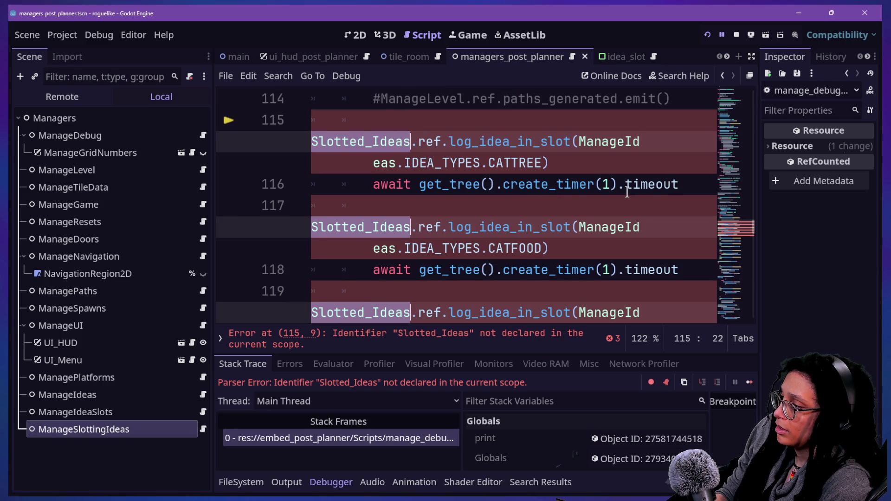
type("Manage_")
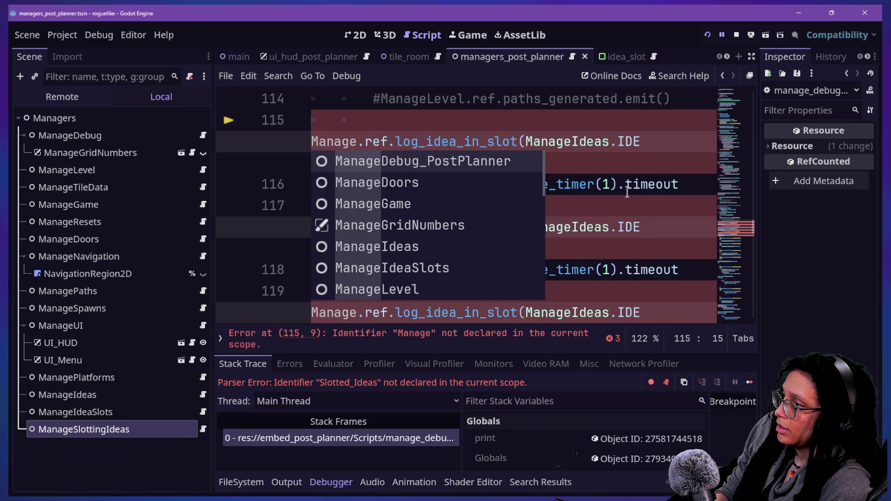
type("Slo")
key("Return")
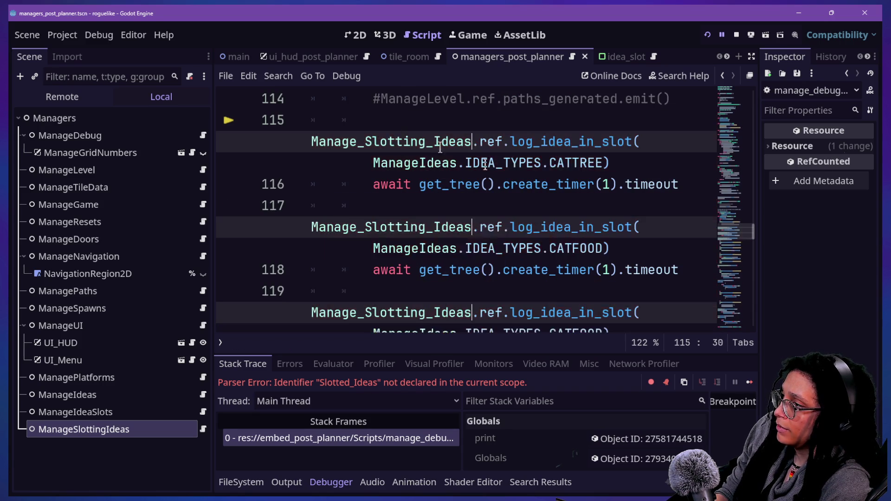
Rename the class to ManageSlottingIdeas without underscores, including the line 2 ref type.
left_click(375, 141, "ctrl")
left_click(440, 100)
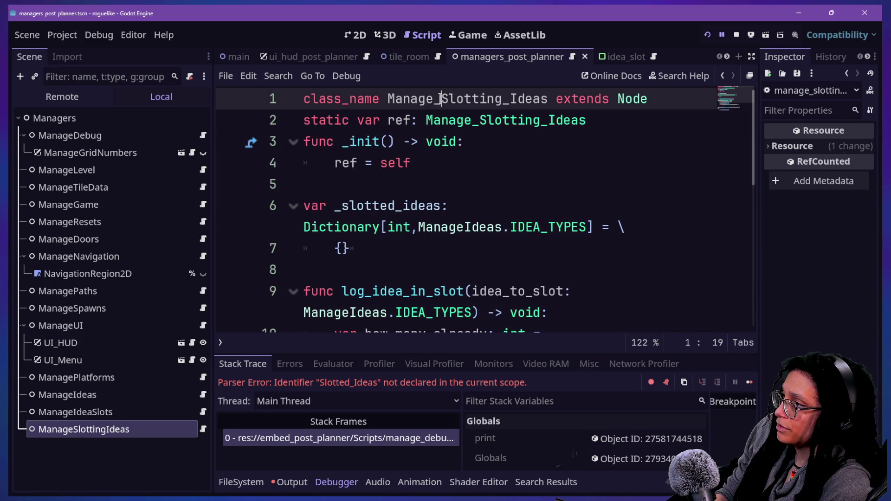
key("BackSpace")
key("BackSpace")
key("ctrl+s")
double_click(396, 99)
key("ctrl+c")
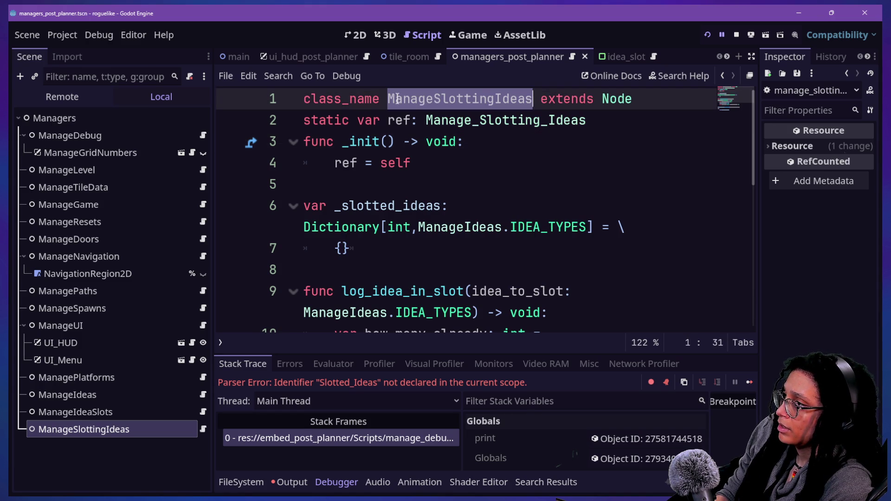
left_click_drag(427, 122, 587, 123)
key("ctrl+v")
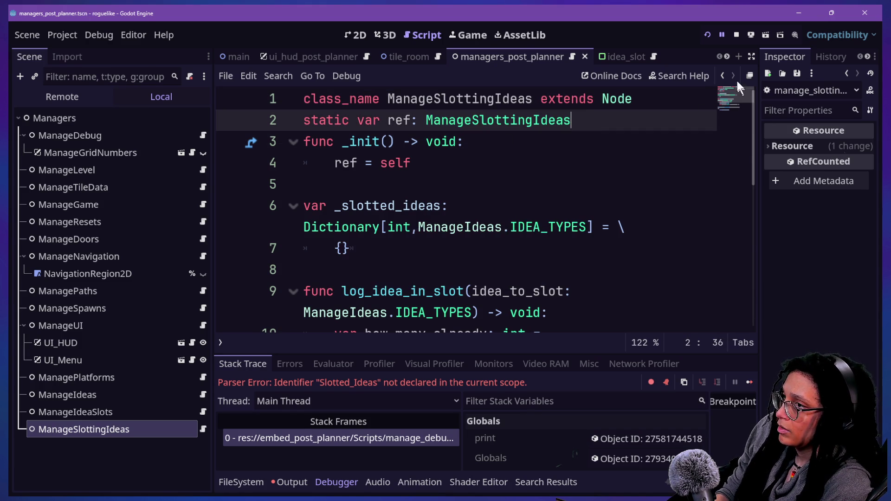
Change the three debug calls to ManageSlottingIdeas, save the script, and run the game again.
left_click(721, 75)
left_click(721, 76)
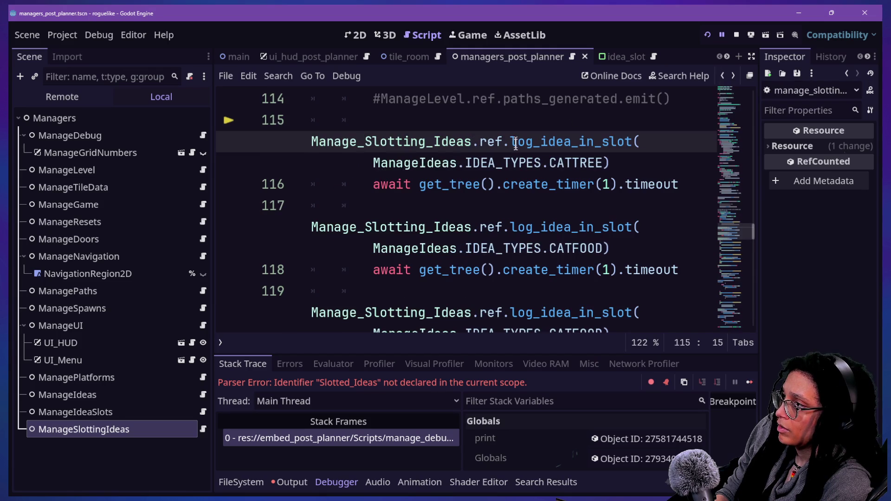
key("ctrl+v")
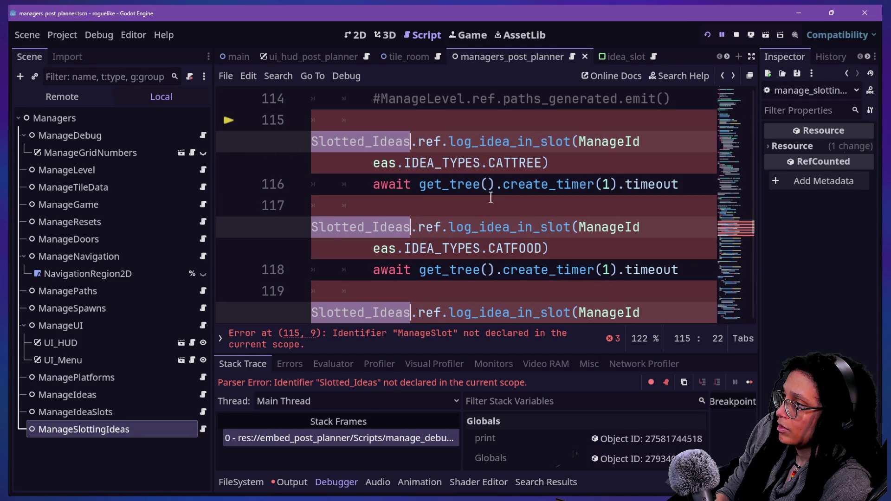
key("ctrl+s")
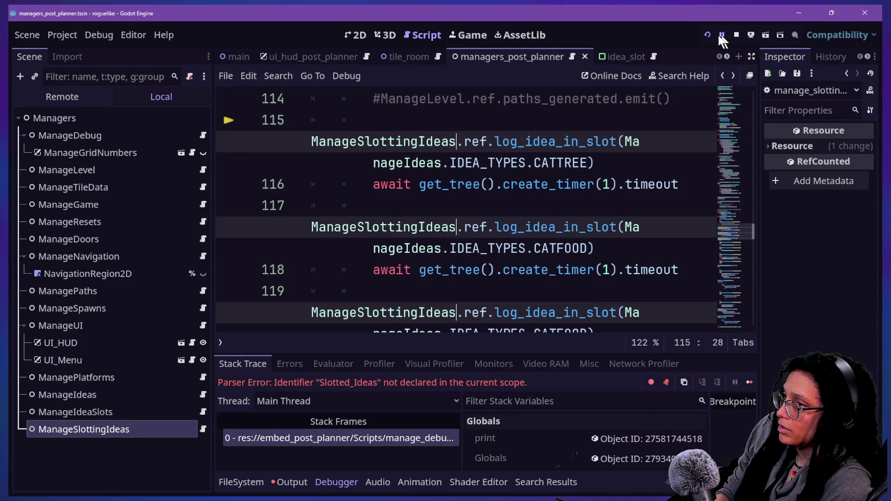
left_click(706, 35)
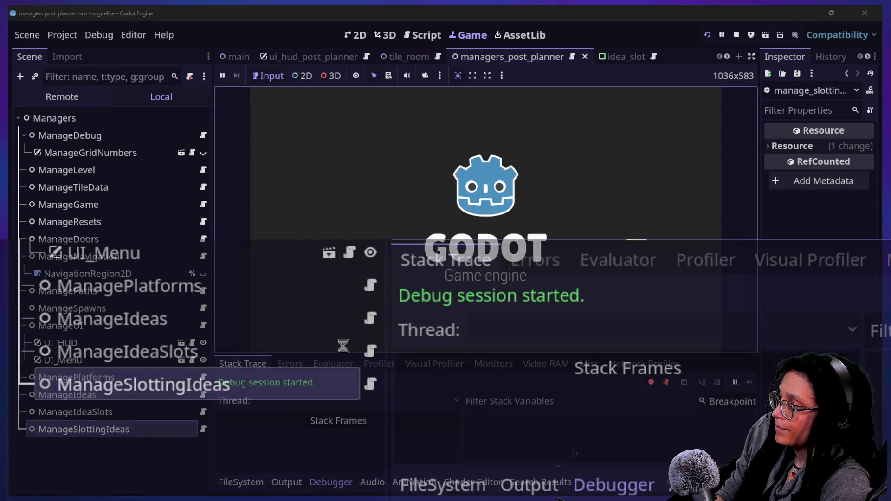